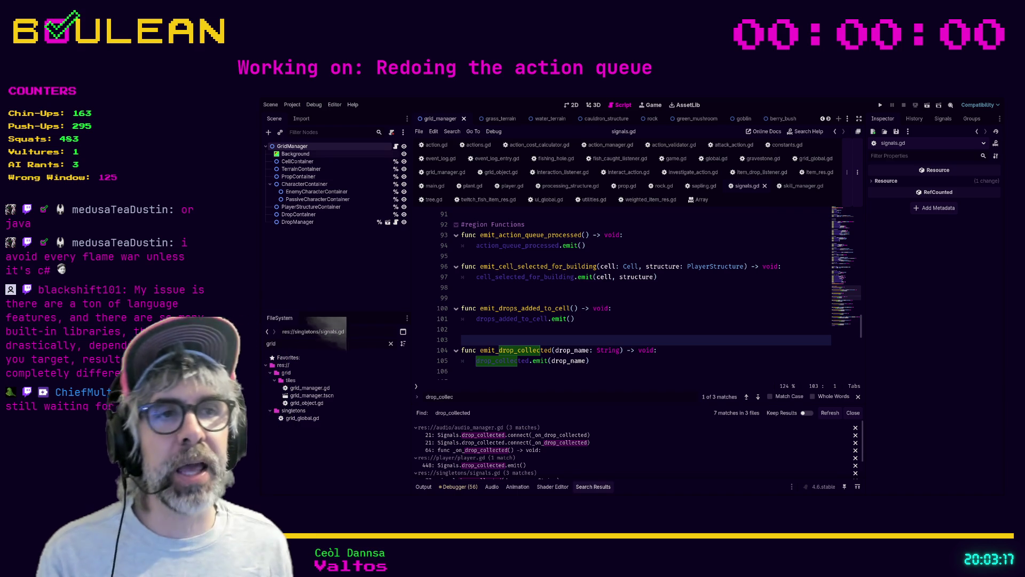
- Add the line `var test: int = 123` on line 102 of emit_drops_added_to_cell
{"action": "left_click", "coordinate": [534, 299]}
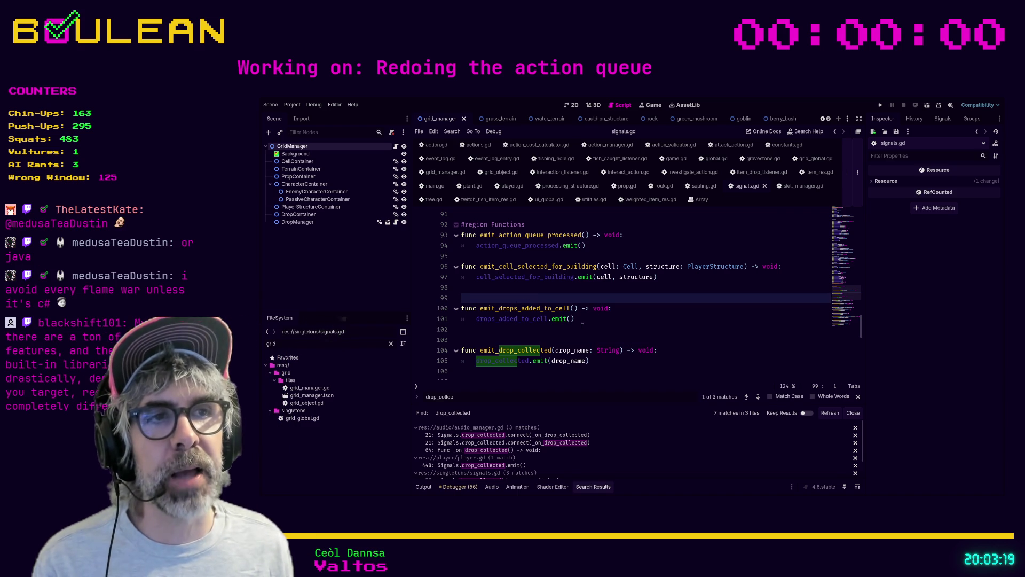
{"action": "double_click", "coordinate": [601, 309]}
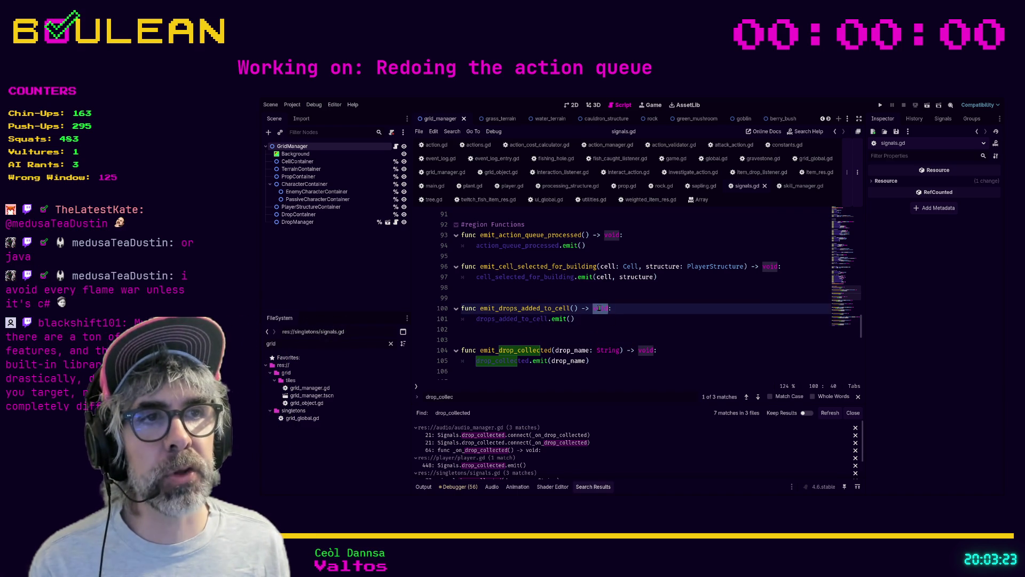
{"action": "left_click", "coordinate": [528, 326]}
{"action": "key", "text": "Tab"}
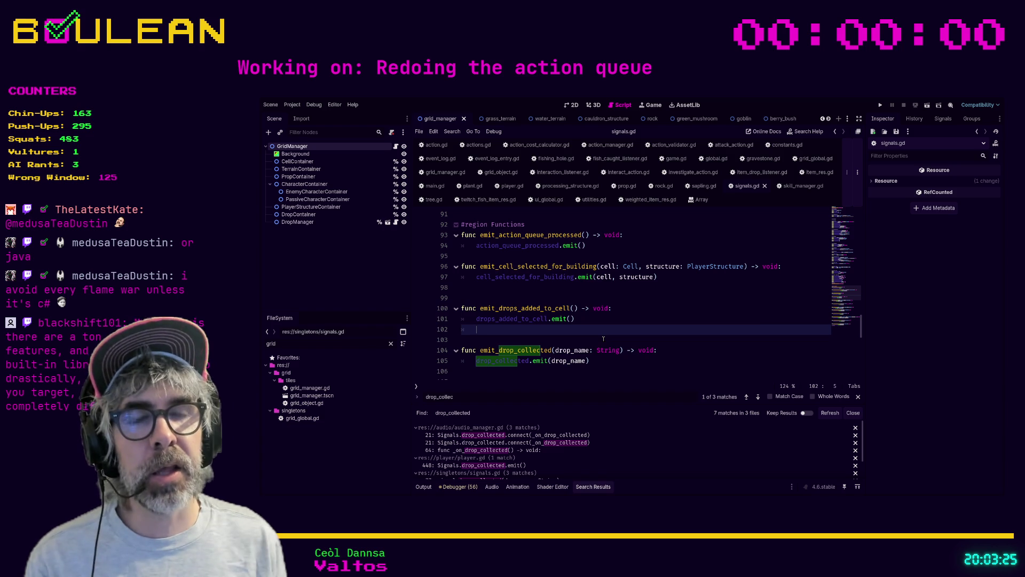
{"action": "type", "text": "v"}
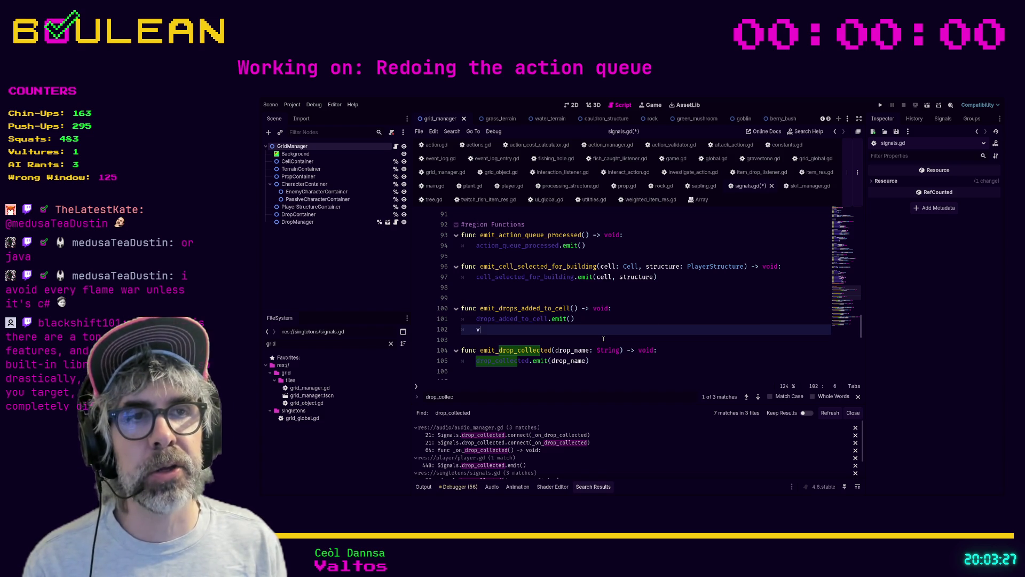
{"action": "type", "text": "ar test = 123"}
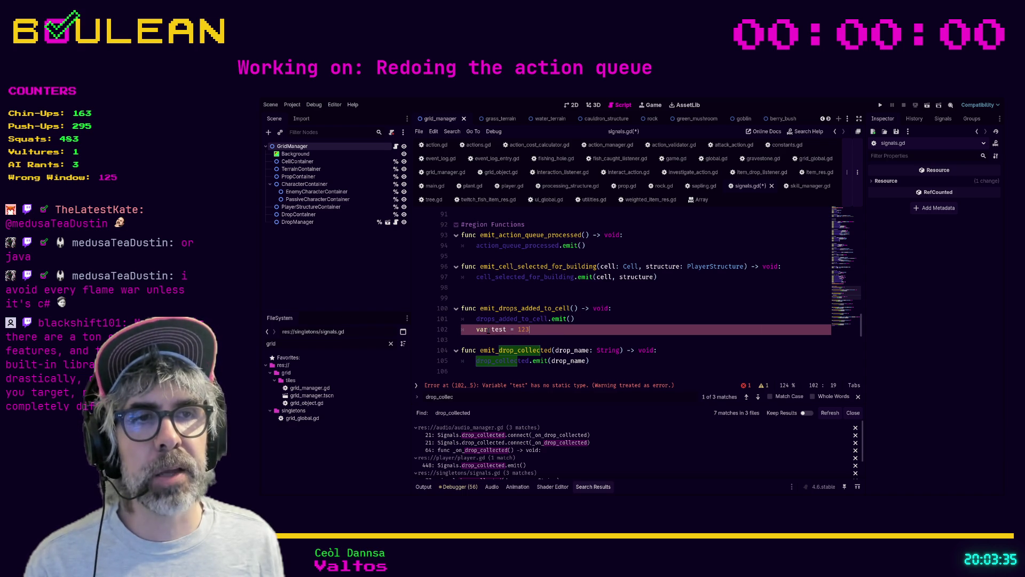
{"action": "type", "text": ": in"}
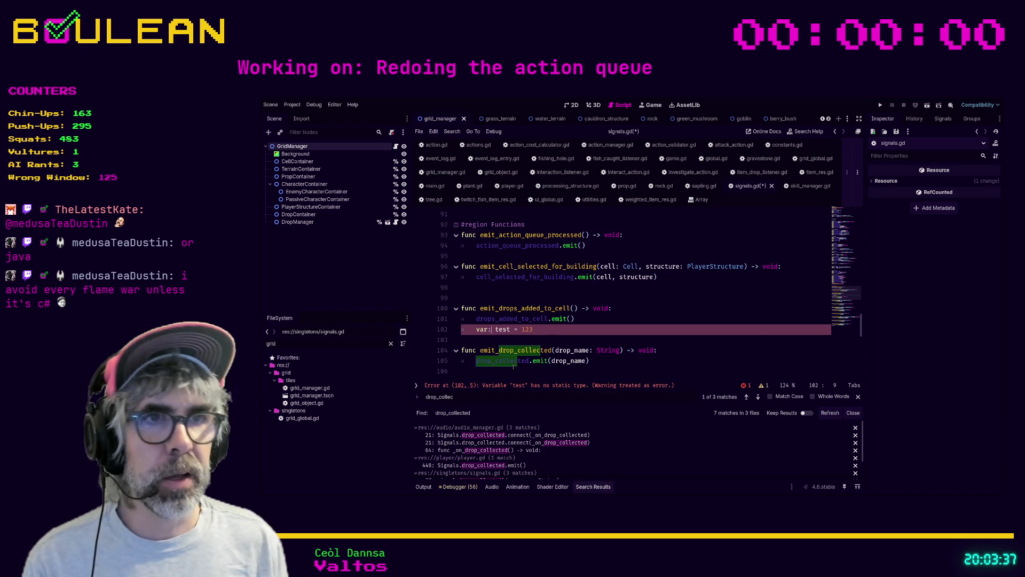
{"action": "type", "text": "t"}
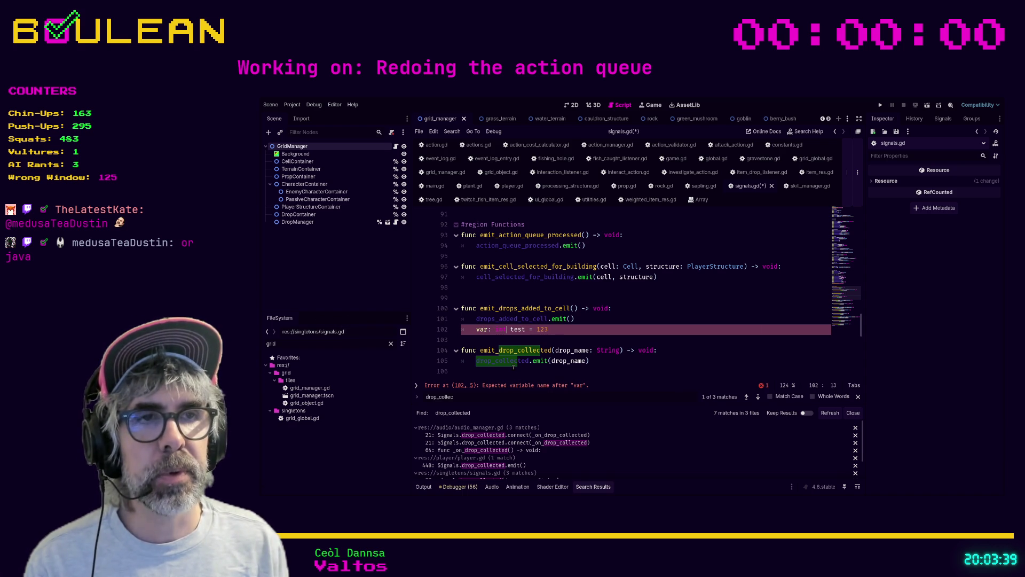
{"action": "type", "text": " ="}
{"action": "key", "text": "BackSpace"}
{"action": "key", "text": "BackSpace"}
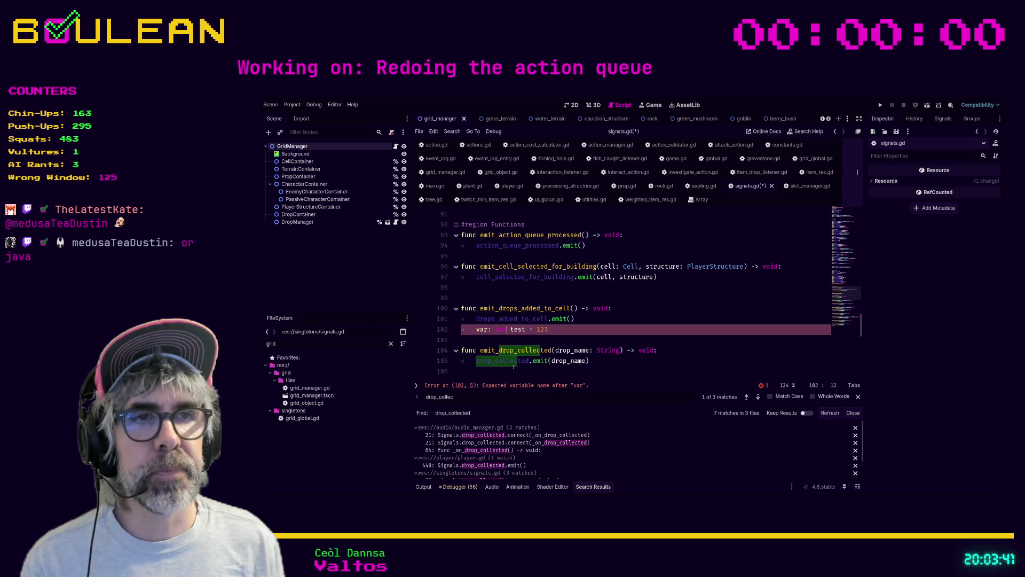
{"action": "key", "text": "BackSpace"}
{"action": "key", "text": "BackSpace"}
{"action": "key", "text": "BackSpace"}
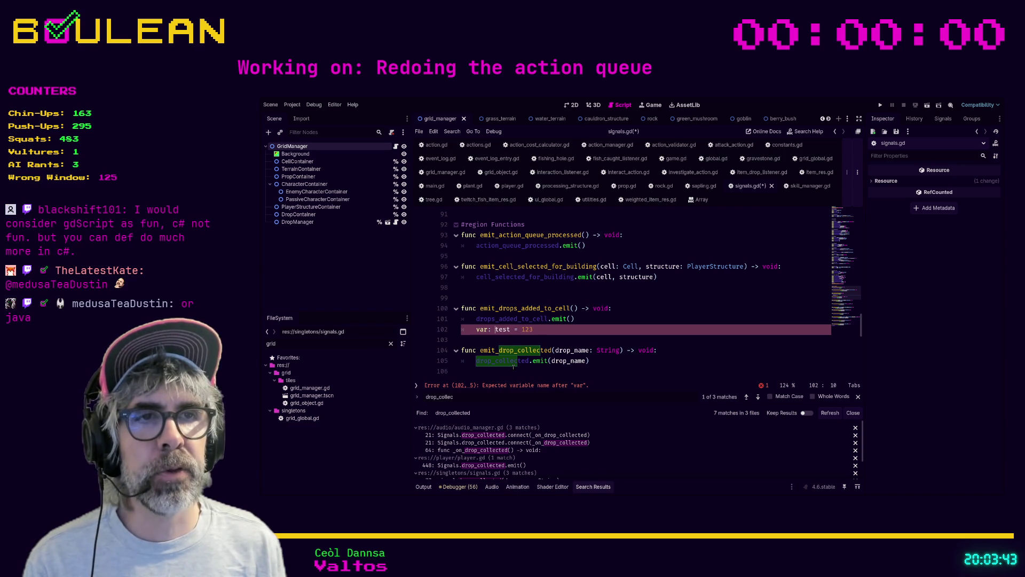
{"action": "key", "text": "End"}
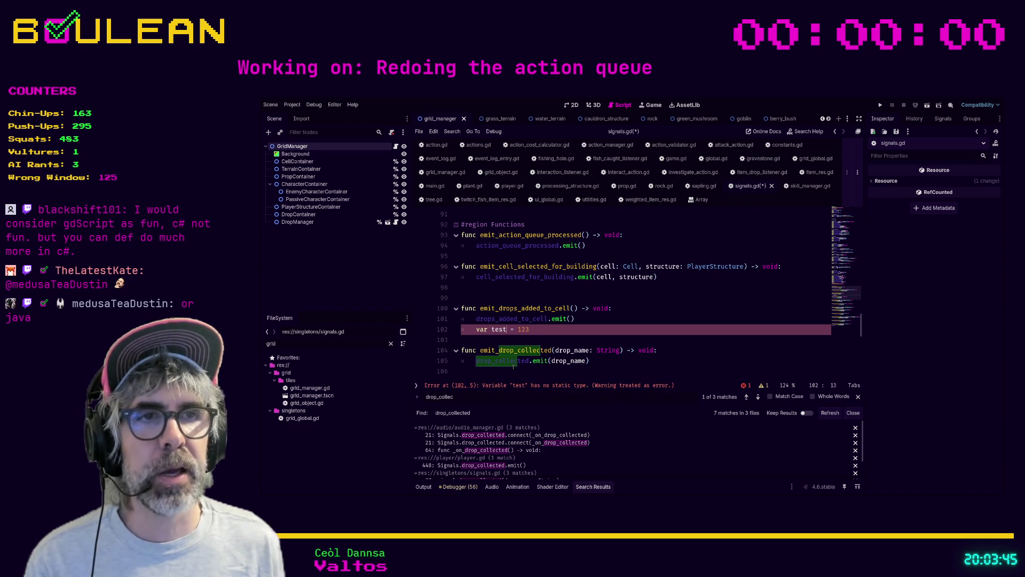
{"action": "type", "text": ": int"}
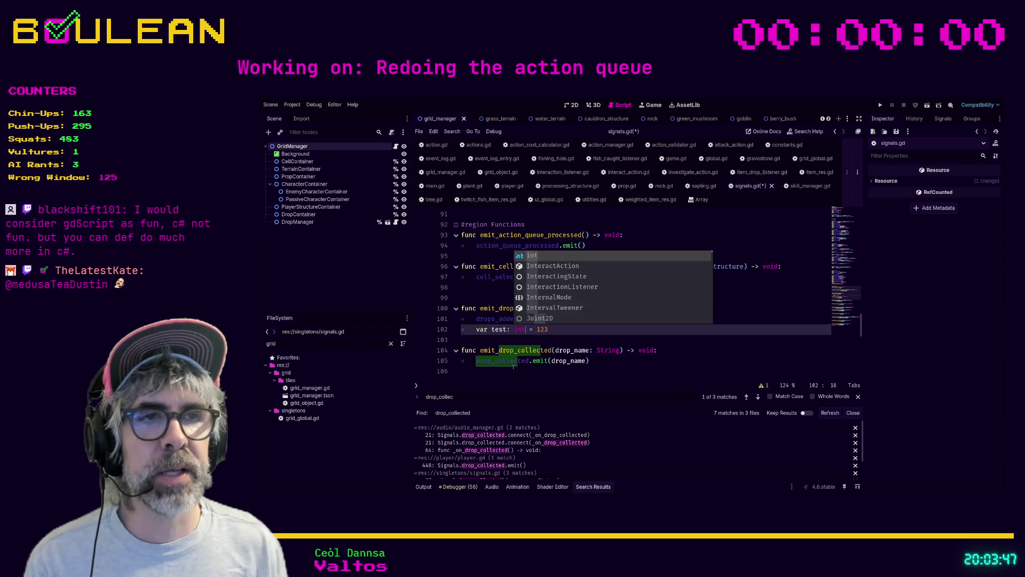
{"action": "left_click", "coordinate": [483, 330]}
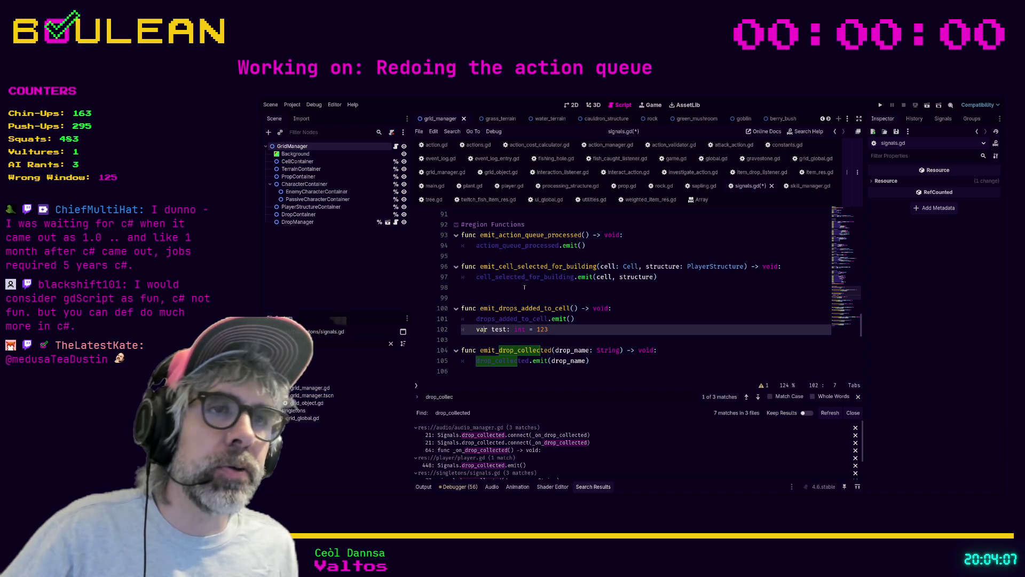
{"action": "left_click_drag", "start_coordinate": [509, 295], "coordinate": [457, 235]}
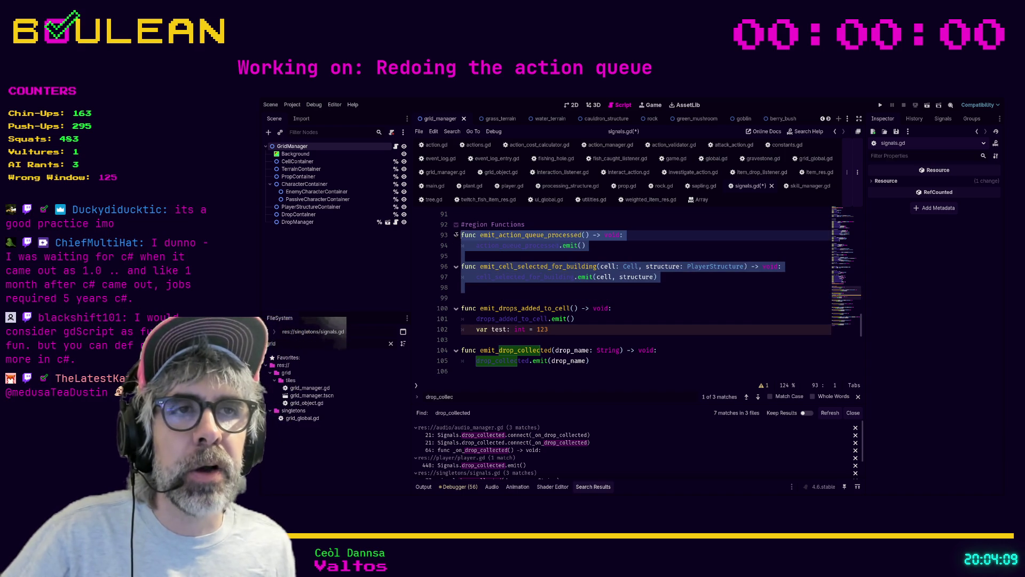
{"action": "left_click", "coordinate": [477, 276]}
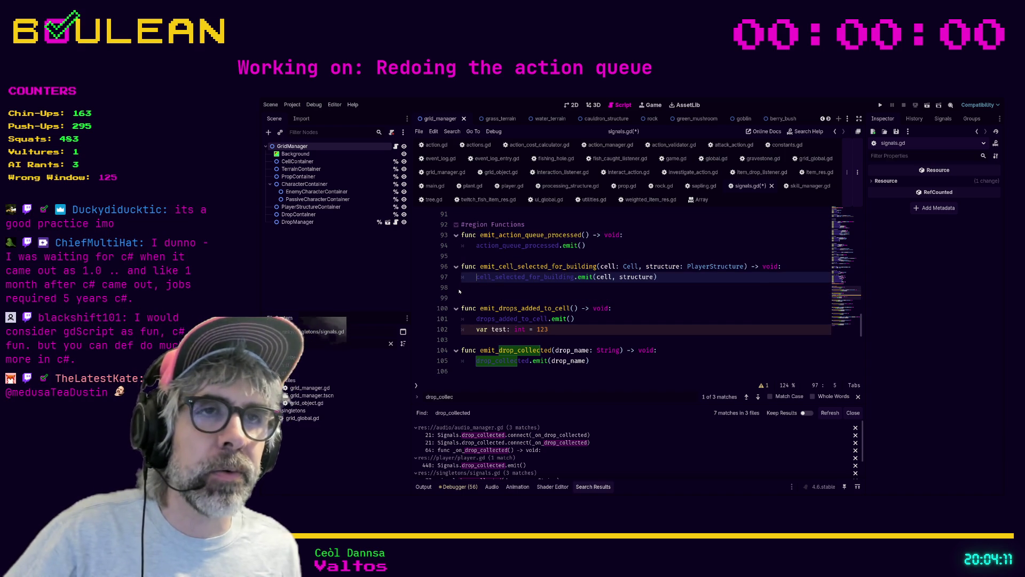
{"action": "left_click", "coordinate": [472, 286]}
{"action": "left_click", "coordinate": [468, 297]}
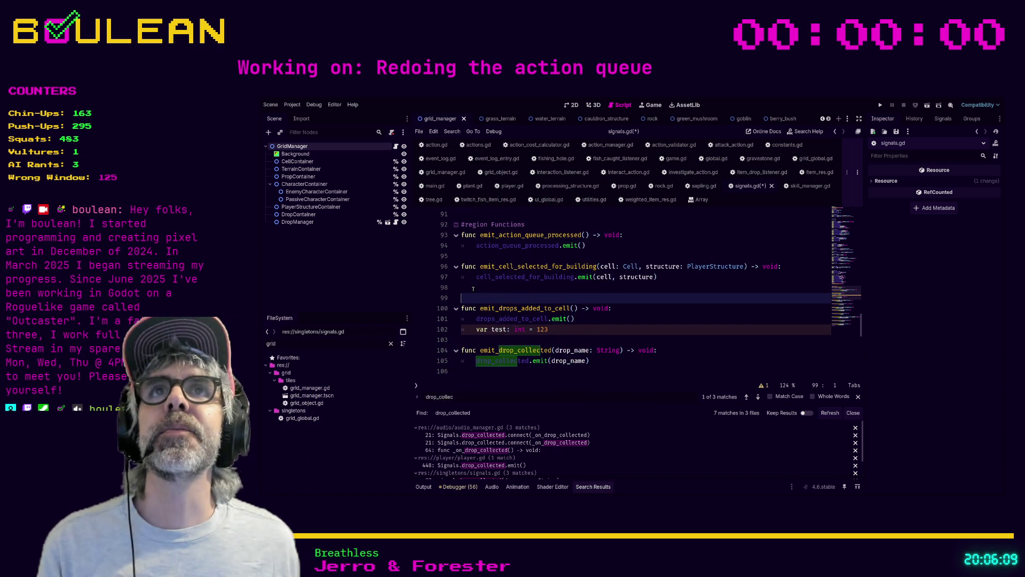
- Delete the `var test: int = 123` line from signals.gd and save the script
{"action": "left_click", "coordinate": [550, 329]}
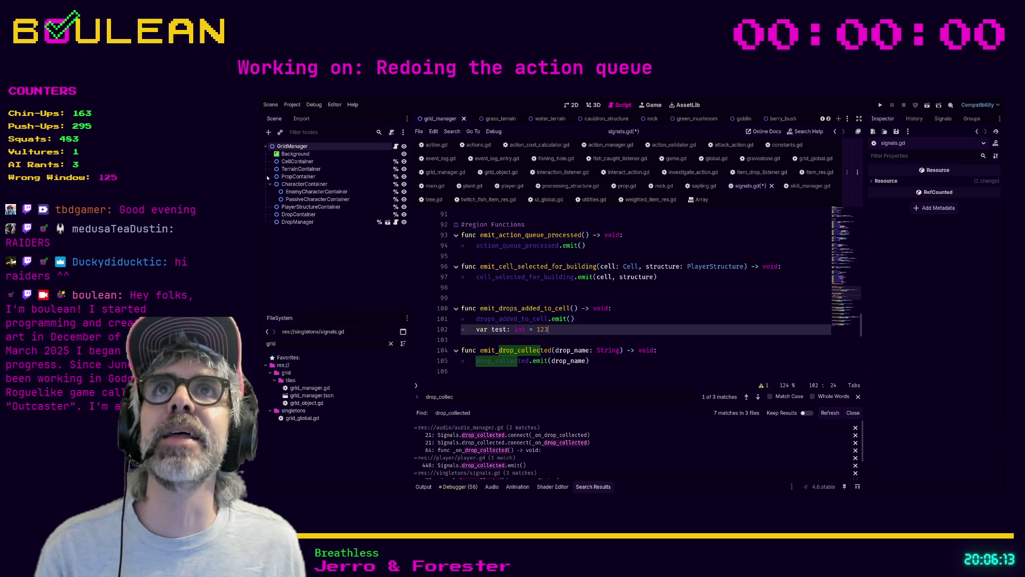
{"action": "key", "text": "shift+Home"}
{"action": "key", "text": "shift+Home"}
{"action": "key", "text": "BackSpace"}
{"action": "key", "text": "ctrl+s"}
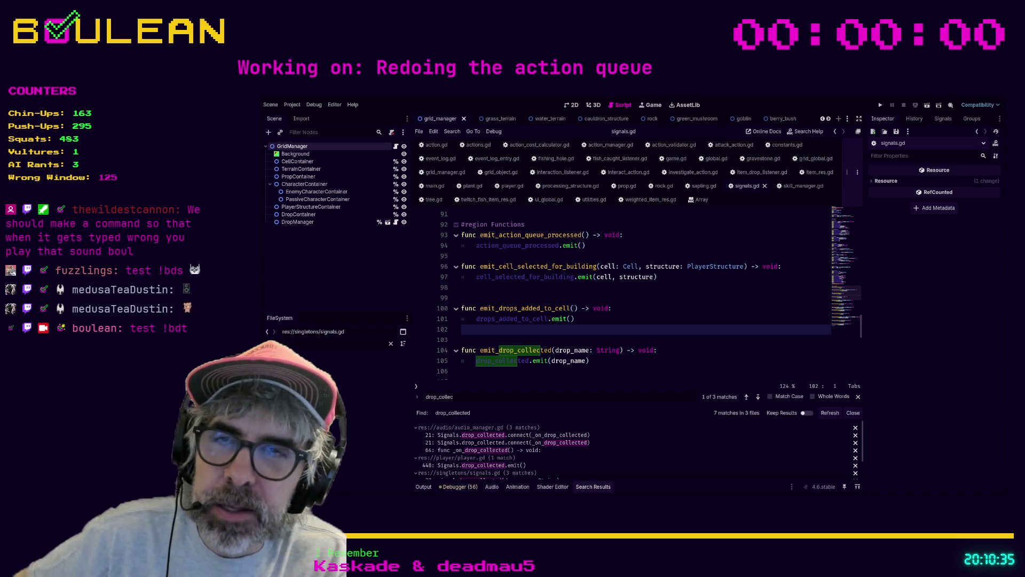
- Filter FileSystem by 'grid', enlarge Search Results, and open audio_manager.gd at _on_drop_collected
{"action": "type", "text": "grid"}
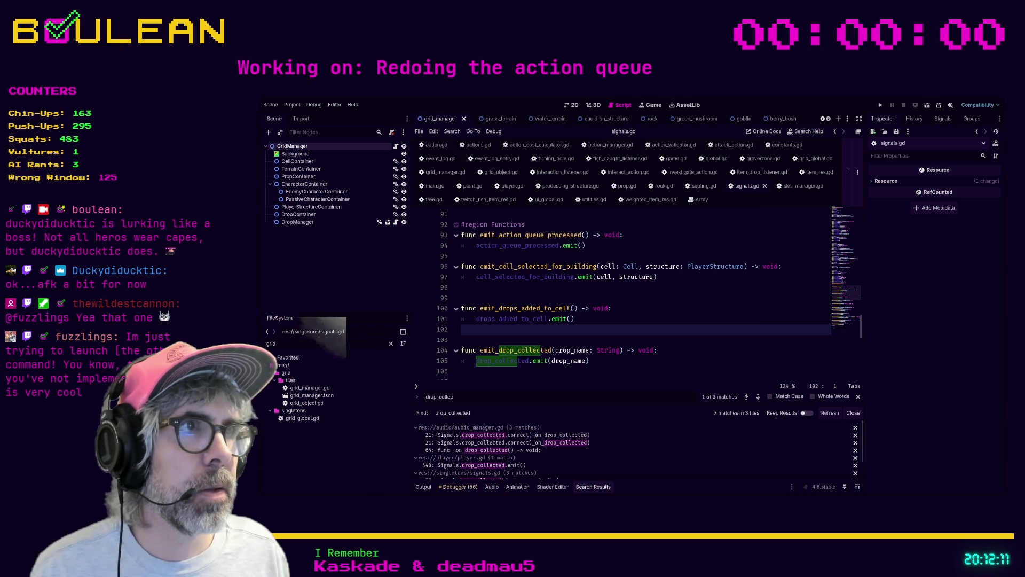
{"action": "left_click", "coordinate": [682, 367]}
{"action": "scroll", "coordinate": [681, 367], "scroll_direction": "down", "scroll_amount": 1}
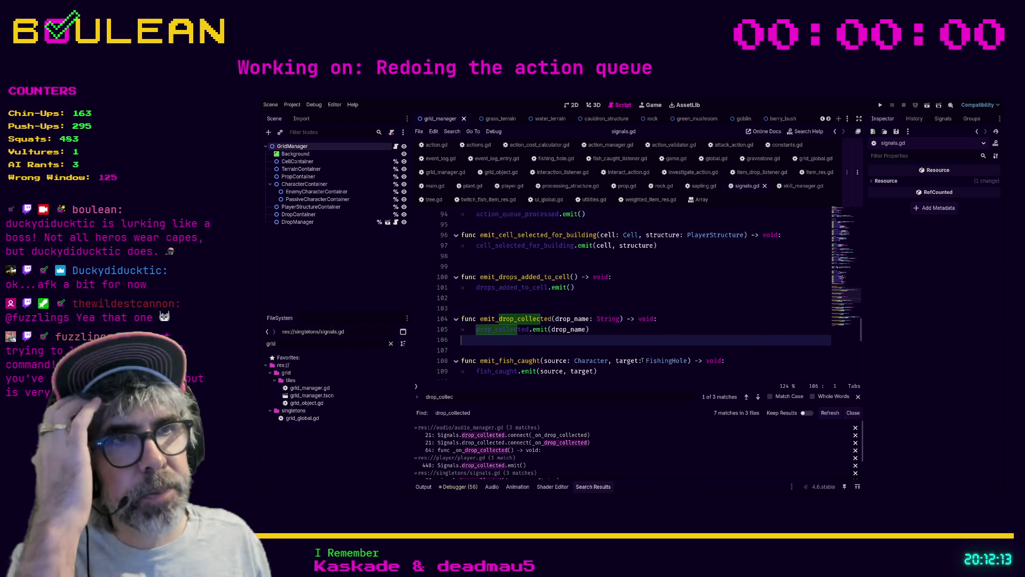
{"action": "left_click", "coordinate": [604, 331]}
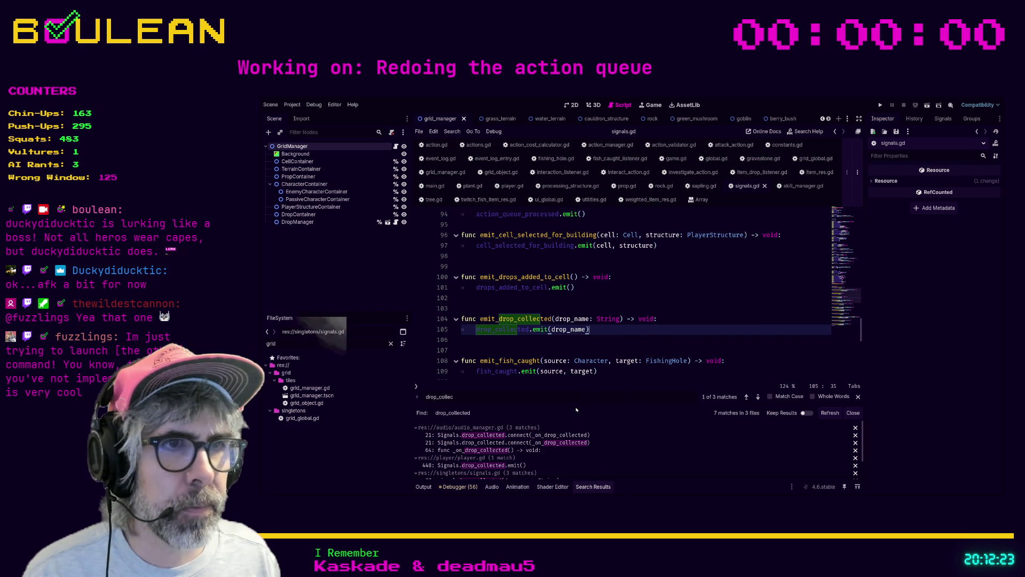
{"action": "left_click_drag", "start_coordinate": [575, 403], "coordinate": [570, 368]}
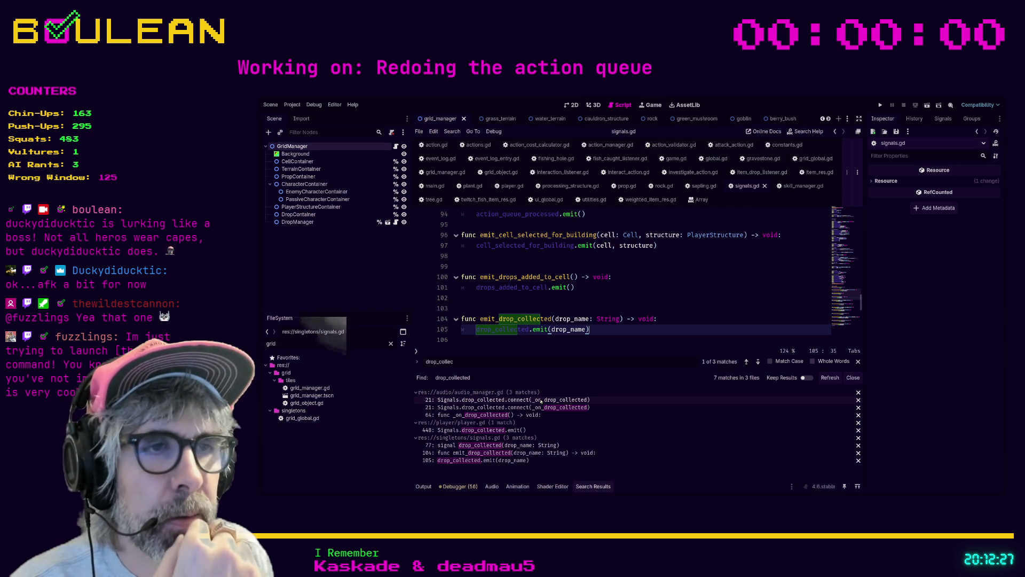
{"action": "left_click", "coordinate": [541, 401]}
{"action": "left_click", "coordinate": [644, 214], "text": "ctrl"}
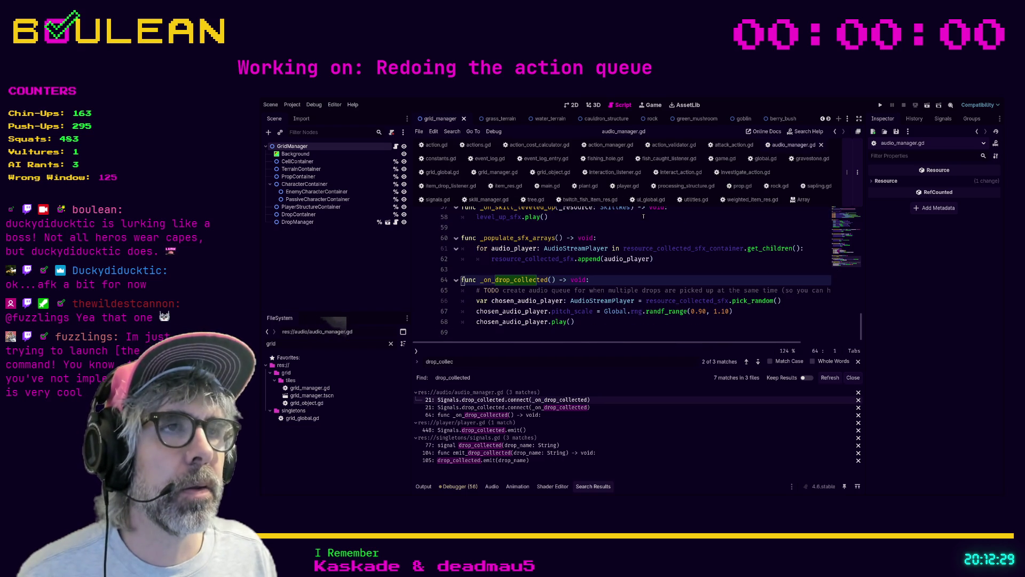
- Give the _on_drop_collected handler a `drop_name: String` parameter
{"action": "key", "text": "Up"}
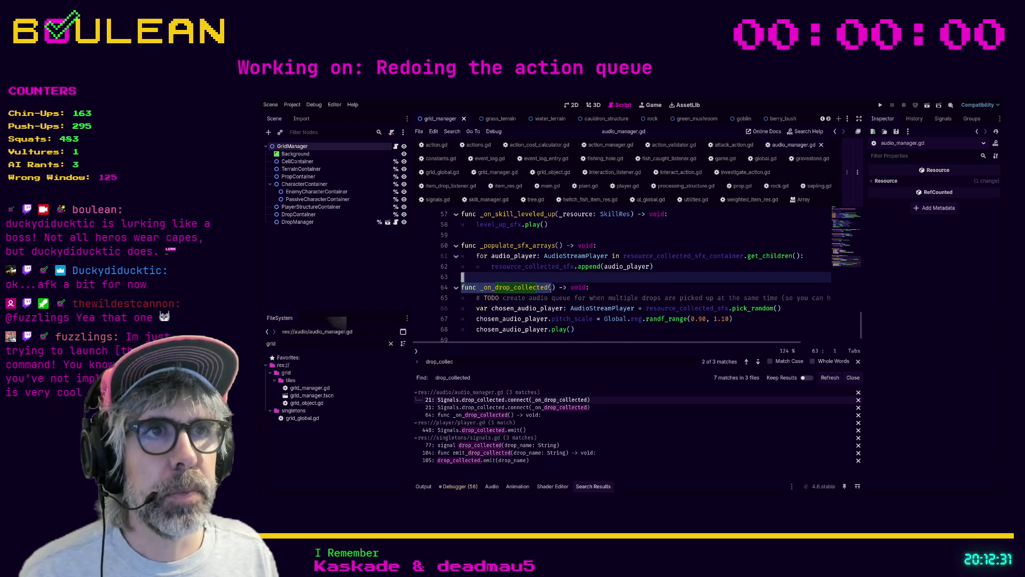
{"action": "key", "text": "Down"}
{"action": "key", "text": "ctrl+Right"}
{"action": "key", "text": "ctrl+Right"}
{"action": "key", "text": "ctrl+Right"}
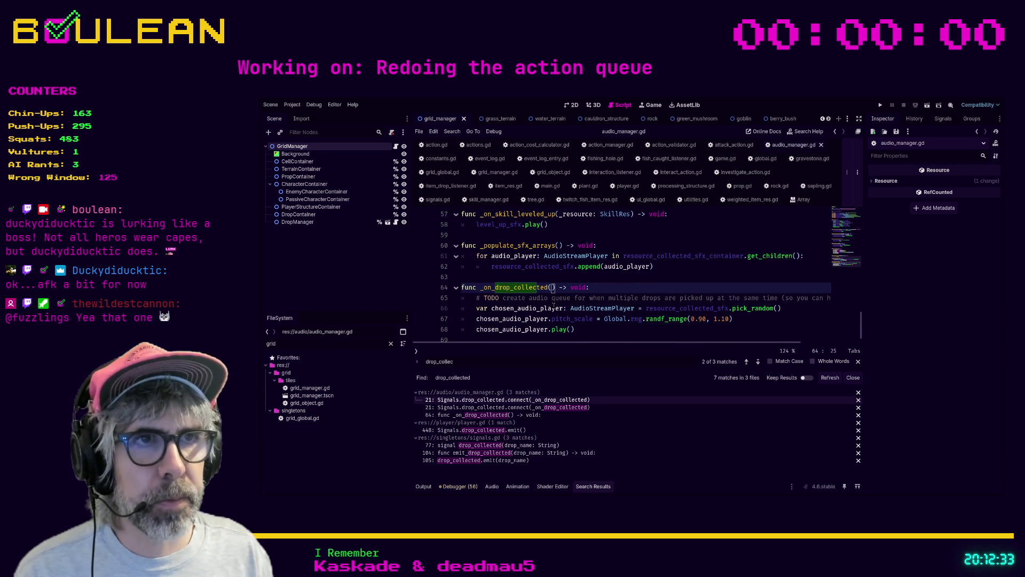
{"action": "type", "text": "drop__nam"}
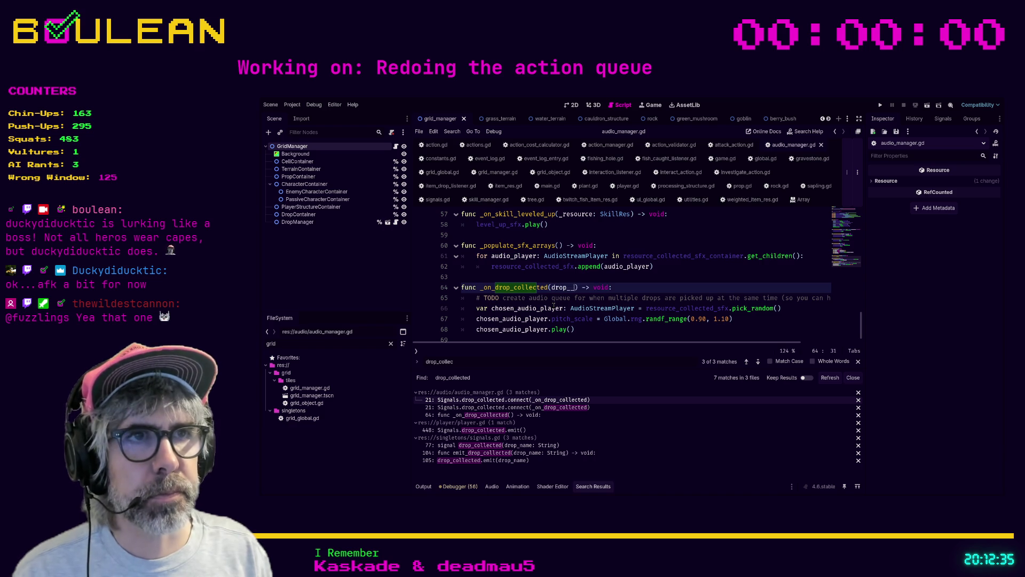
{"action": "key", "text": "BackSpace"}
{"action": "key", "text": "BackSpace"}
{"action": "key", "text": "BackSpace"}
{"action": "type", "text": "name: String"}
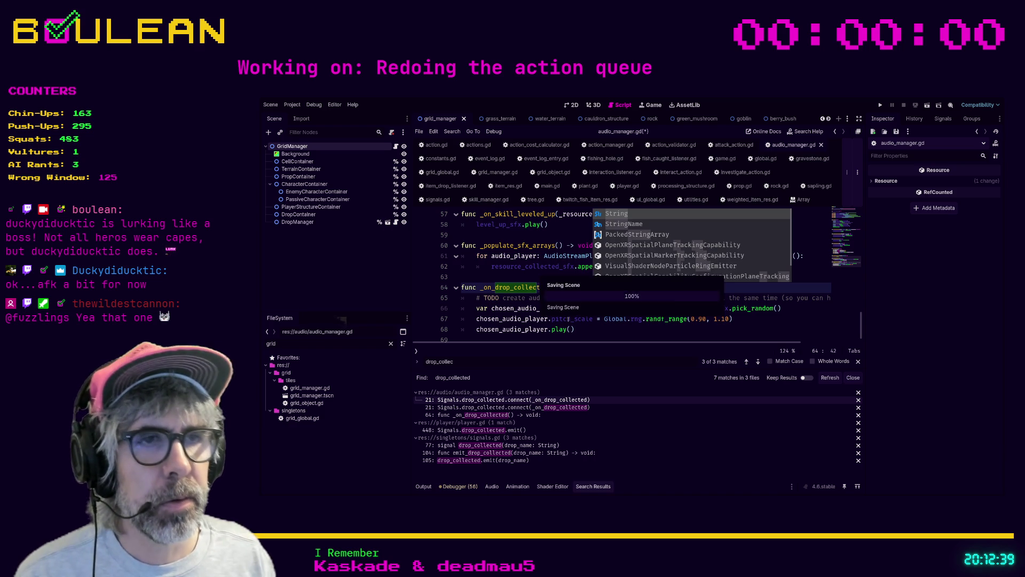
- Open player.gd at line 448, comment out Signals.drop_collected.emit(), and add a blank line
{"action": "left_click", "coordinate": [556, 408]}
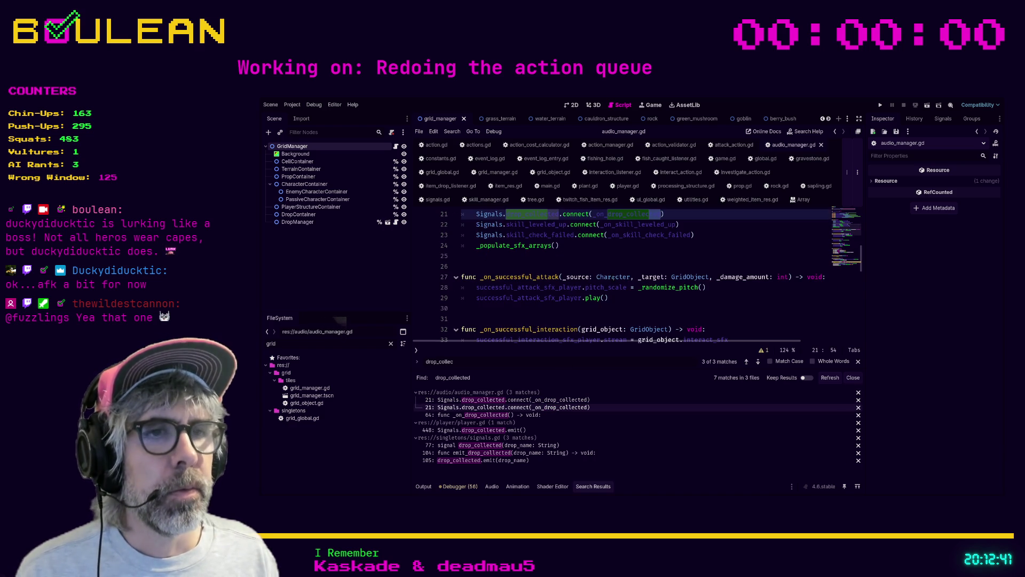
{"action": "left_click", "coordinate": [525, 414]}
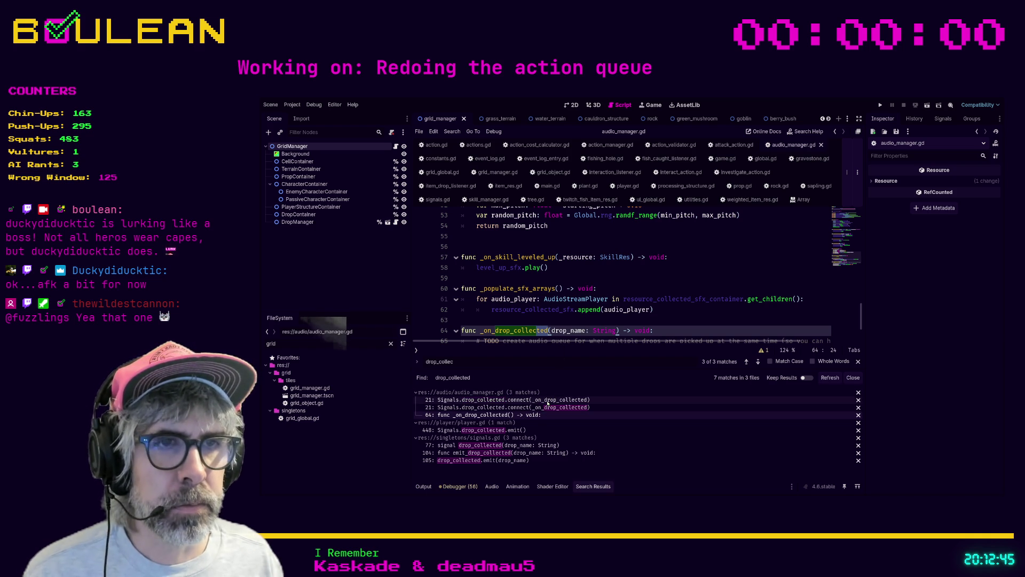
{"action": "left_click", "coordinate": [547, 400]}
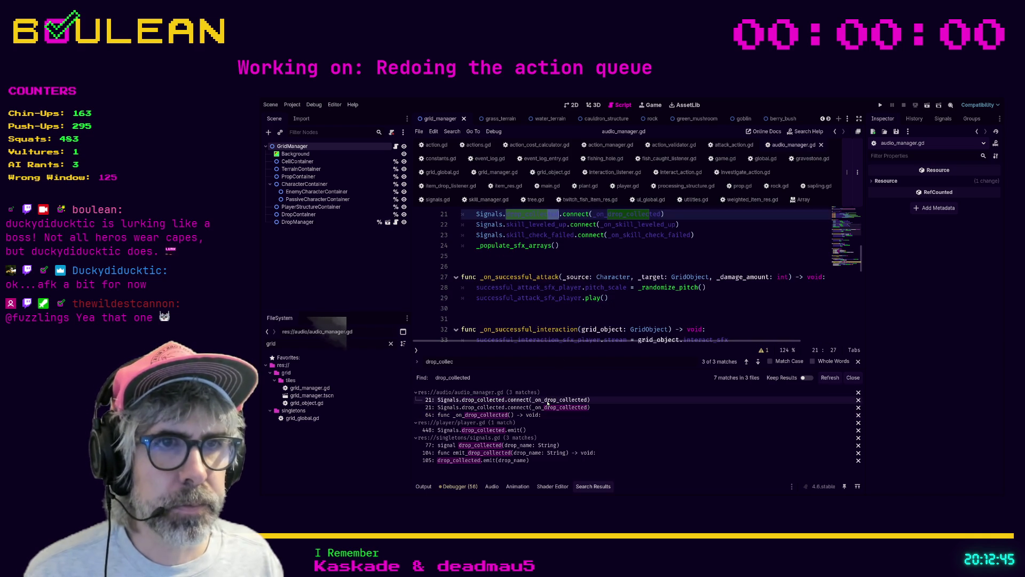
{"action": "left_click", "coordinate": [510, 430]}
{"action": "scroll", "coordinate": [598, 299], "scroll_direction": "down", "scroll_amount": 1}
{"action": "left_click", "coordinate": [599, 292]}
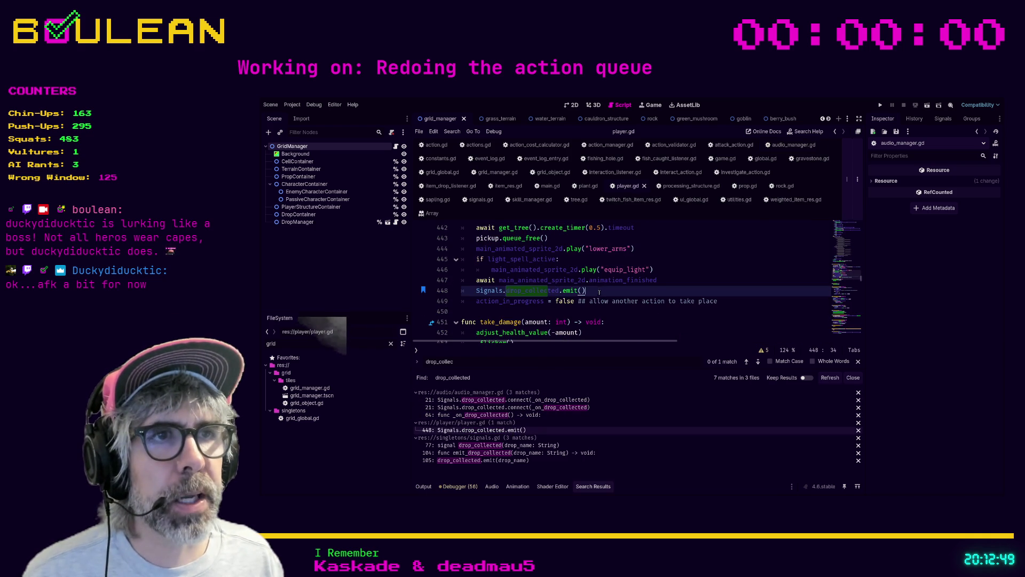
{"action": "key", "text": "Return"}
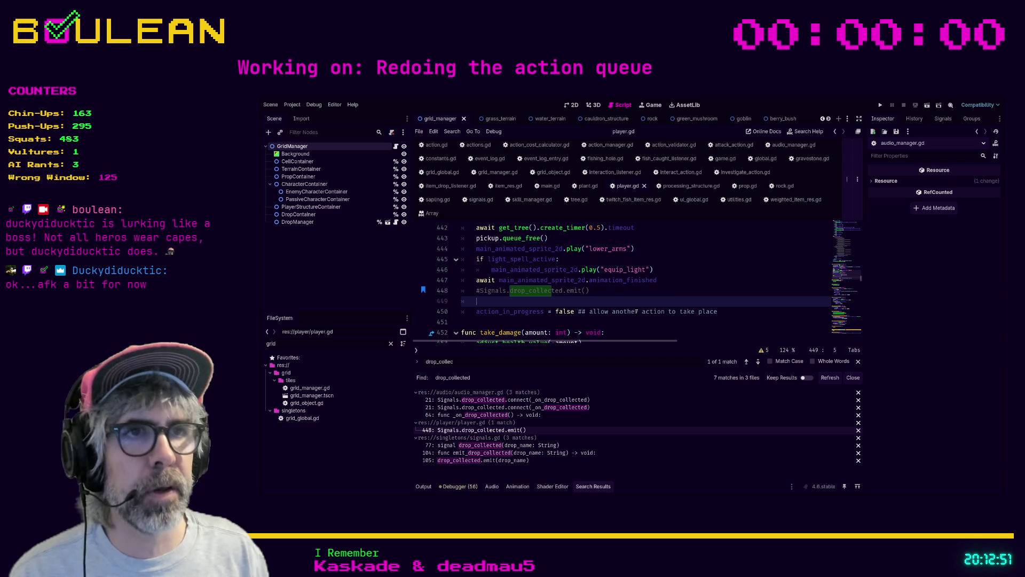
- Insert a Signals.emit_drop_collected call and copy item_resource.name_singular from line 437
{"action": "type", "text": "Signals.emit_d"}
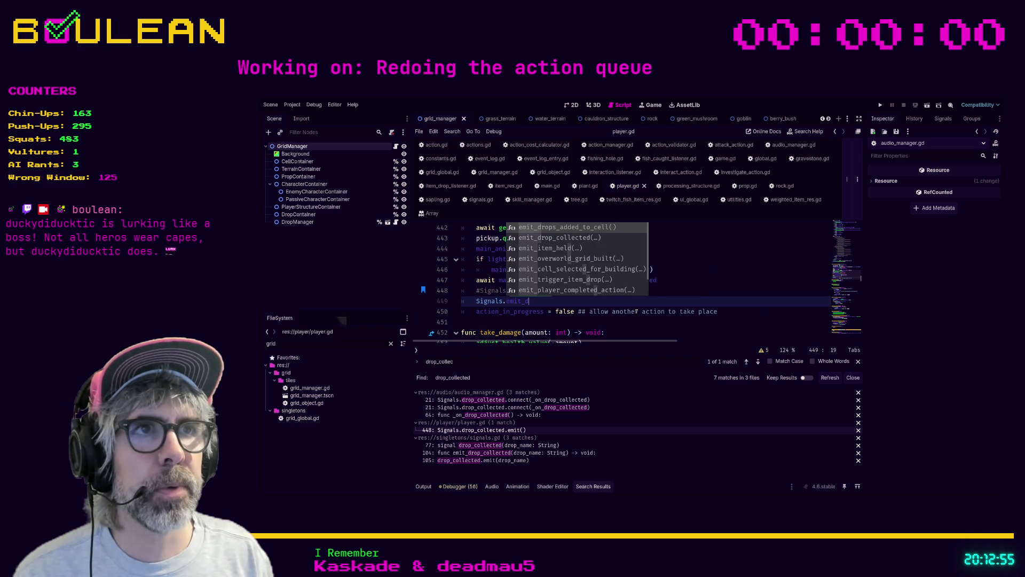
{"action": "key", "text": "Down"}
{"action": "key", "text": "Return"}
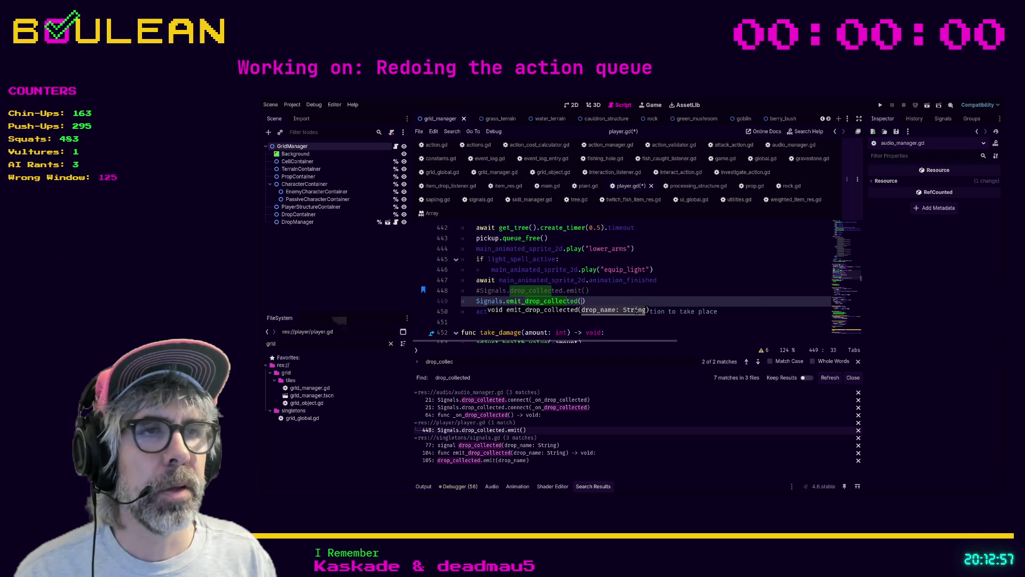
{"action": "scroll", "coordinate": [659, 262], "scroll_direction": "up", "scroll_amount": 3}
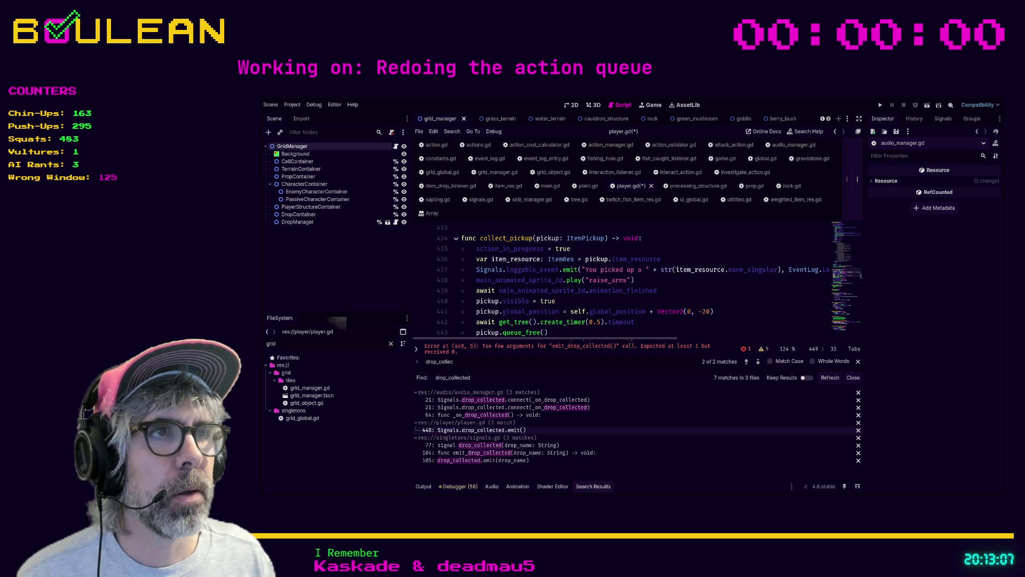
{"action": "left_click", "coordinate": [676, 269]}
{"action": "left_click", "coordinate": [778, 269], "text": "shift"}
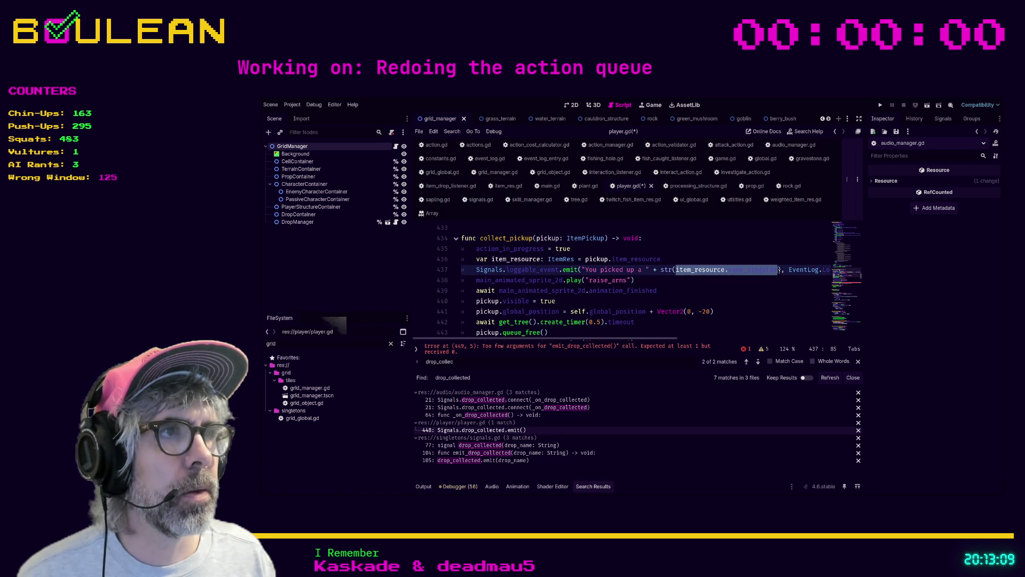
{"action": "scroll", "coordinate": [752, 288], "scroll_direction": "down", "scroll_amount": 5}
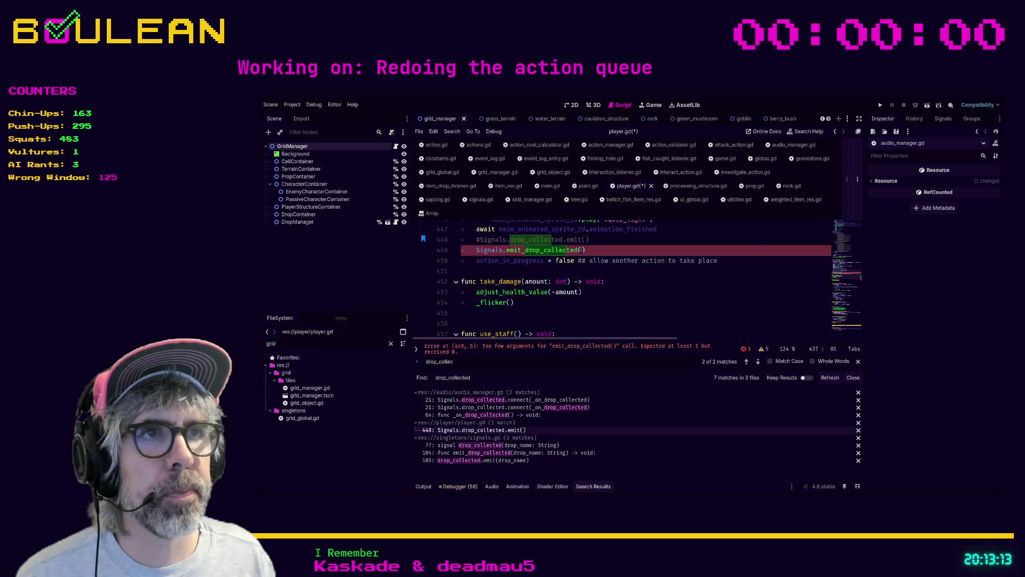
- Pass item_resource.name_singular as the call's argument and save player.gd
{"action": "left_click_drag", "start_coordinate": [582, 239], "coordinate": [616, 255]}
{"action": "left_click", "coordinate": [582, 259]}
{"action": "type", "text": "item_resource.name_singular"}
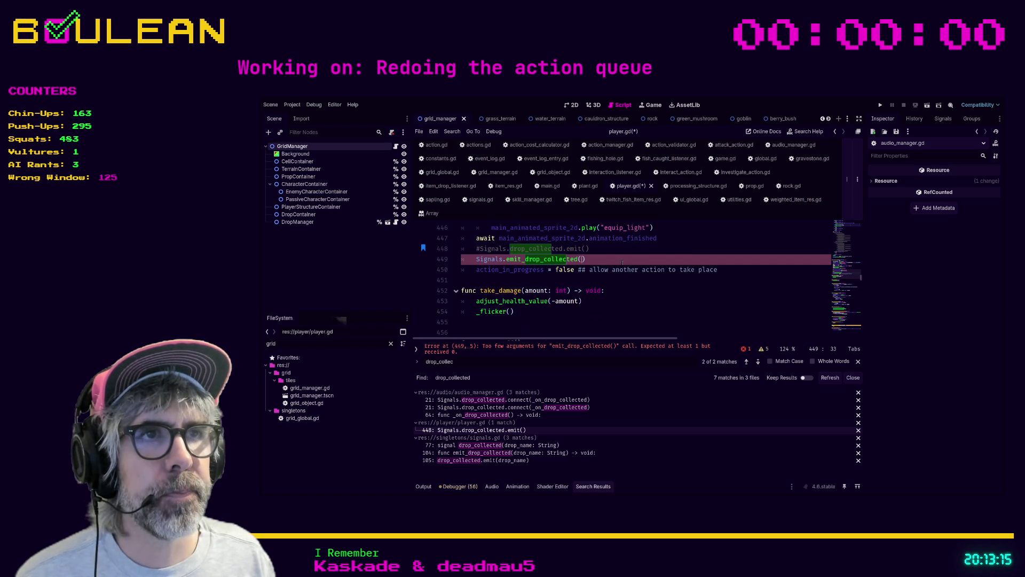
{"action": "left_click", "coordinate": [700, 290]}
{"action": "key", "text": "ctrl+s"}
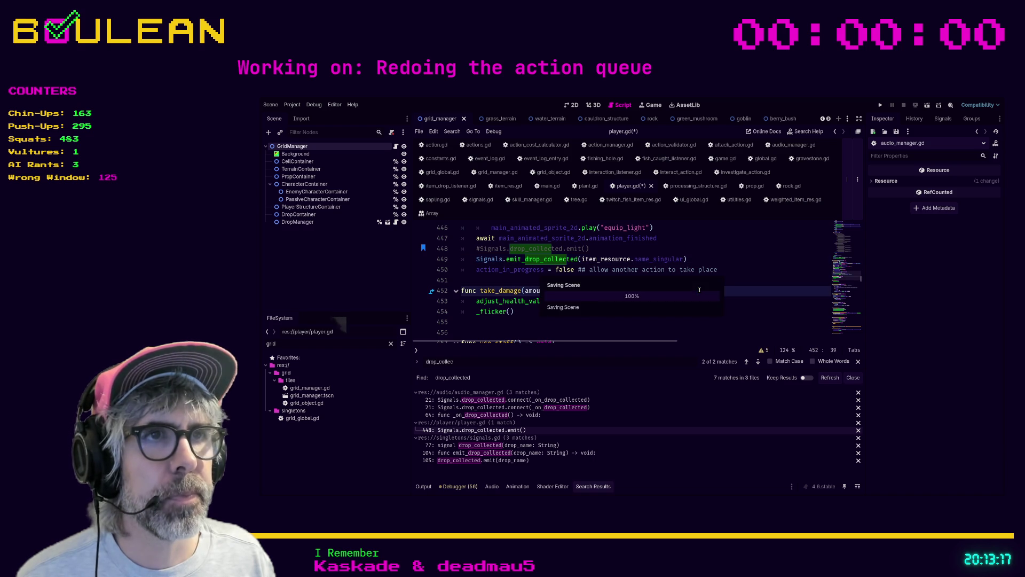
{"action": "left_click", "coordinate": [529, 445]}
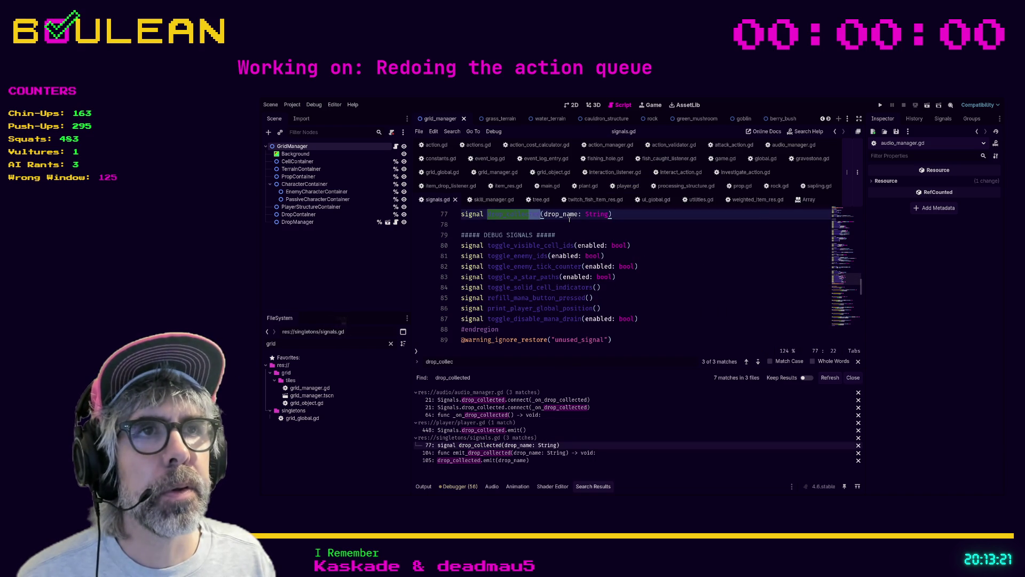
- Inspect the drop_collected declaration (line 77) and emit_drop_collected (lines 104-105), then switch to event_log.gd
{"action": "left_click", "coordinate": [569, 213]}
{"action": "left_click", "coordinate": [523, 452]}
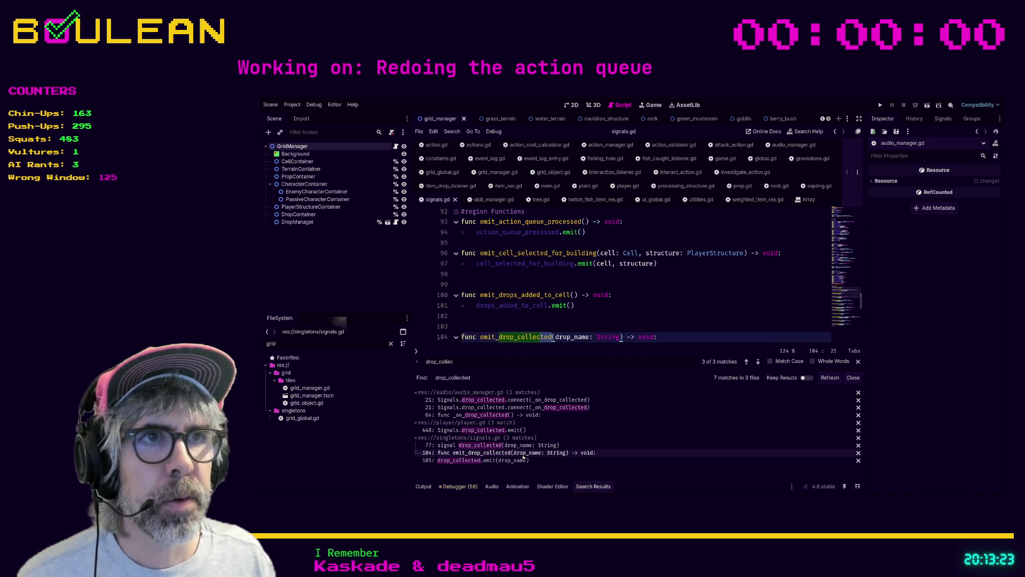
{"action": "left_click", "coordinate": [561, 319]}
{"action": "scroll", "coordinate": [562, 339], "scroll_direction": "down", "scroll_amount": 1}
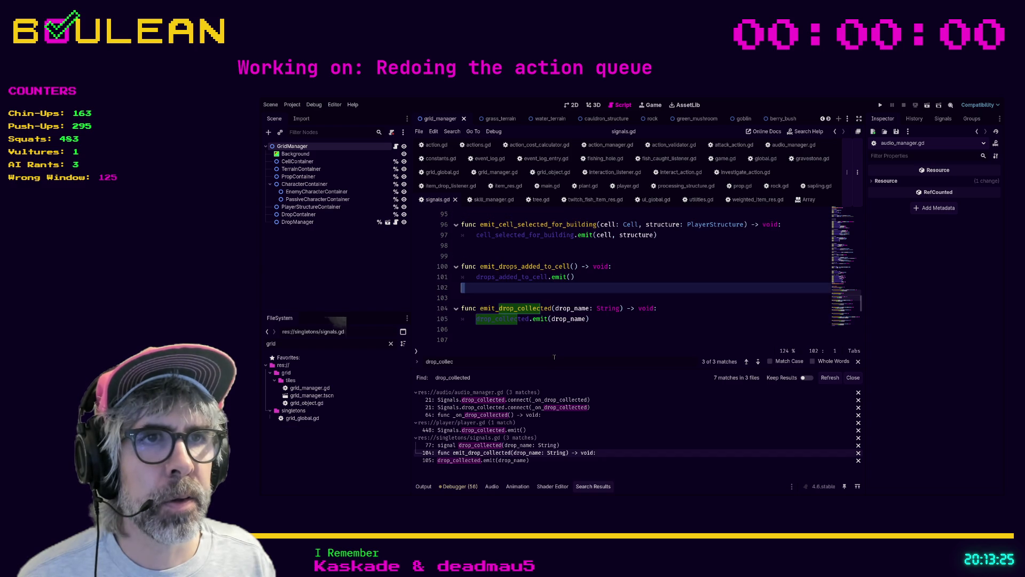
{"action": "left_click", "coordinate": [495, 460]}
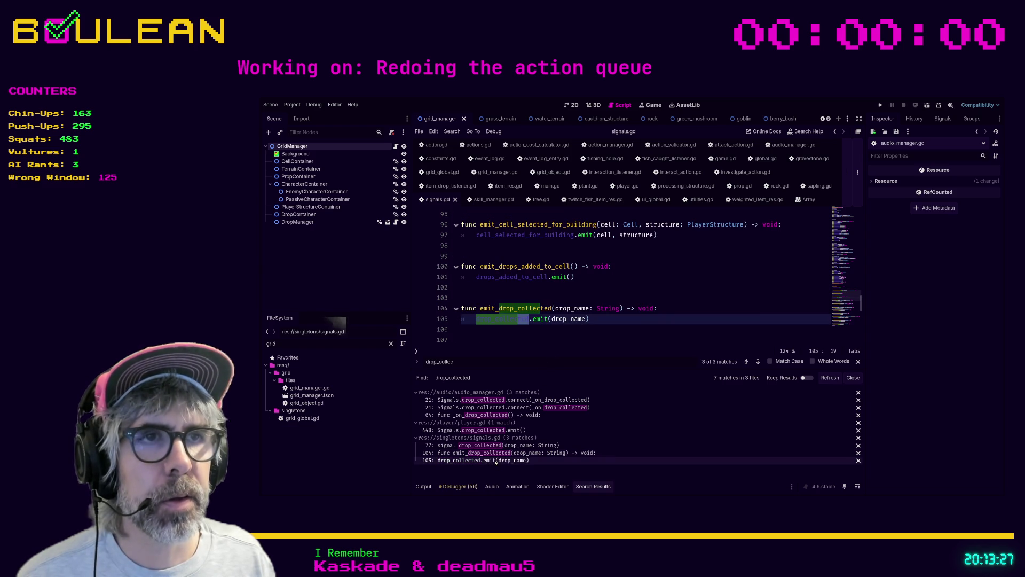
{"action": "left_click", "coordinate": [588, 344]}
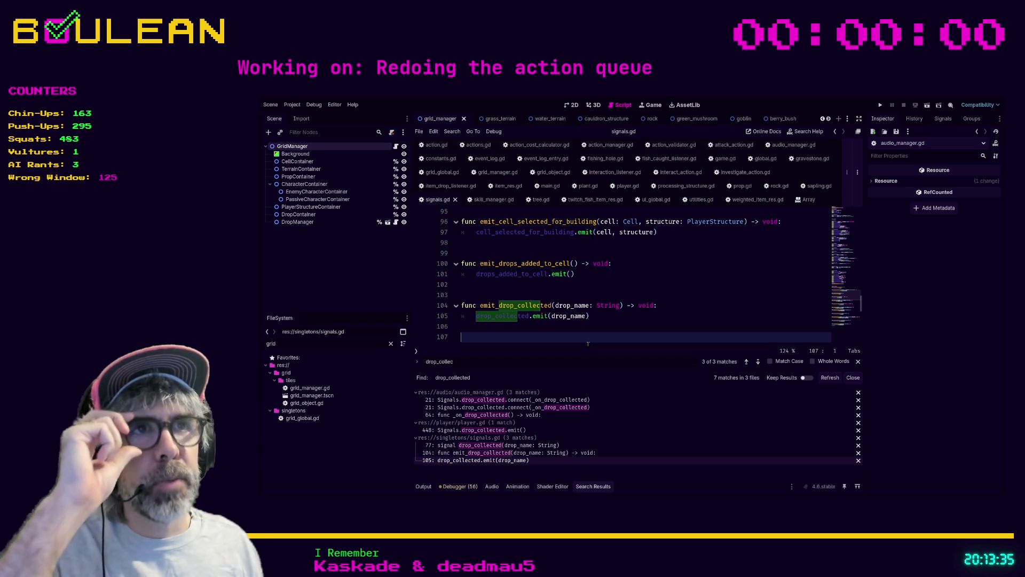
{"action": "left_click", "coordinate": [490, 158]}
{"action": "scroll", "coordinate": [652, 294], "scroll_direction": "up", "scroll_amount": 1}
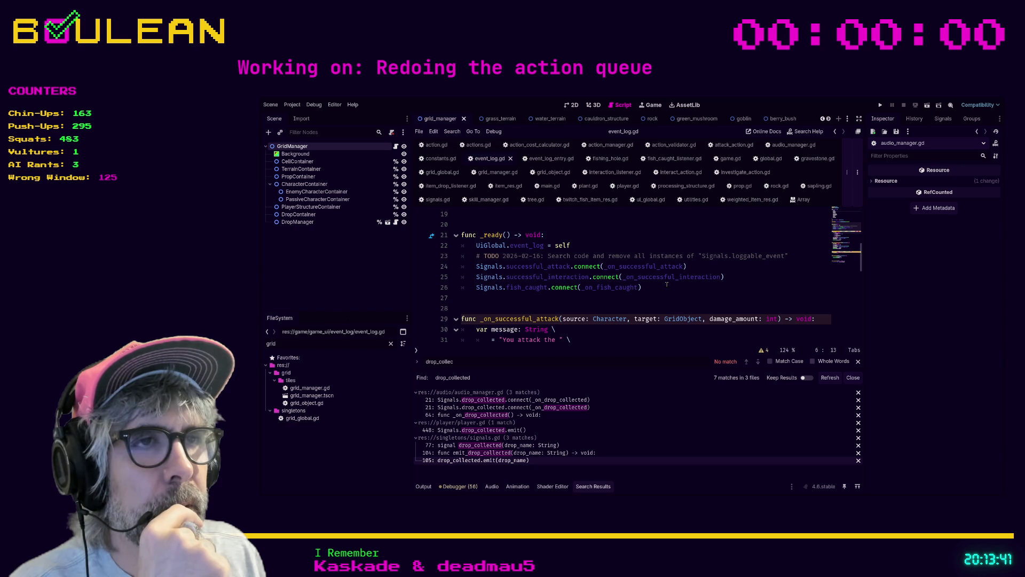
- Append a TODO to line 26 saying fish caught should go now successful_interaction is used
{"action": "left_click_drag", "start_coordinate": [652, 288], "coordinate": [456, 289]}
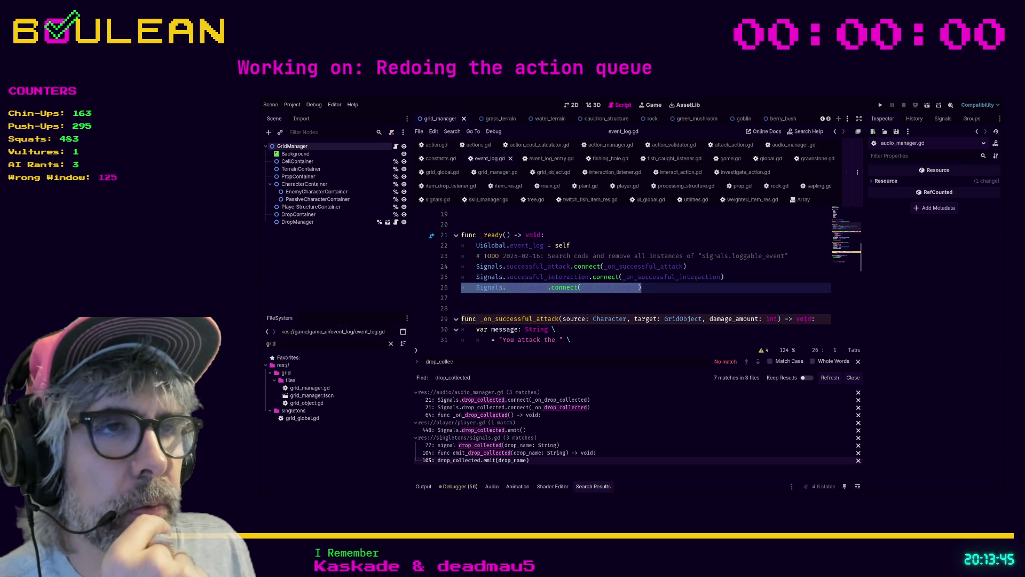
{"action": "left_click", "coordinate": [660, 286]}
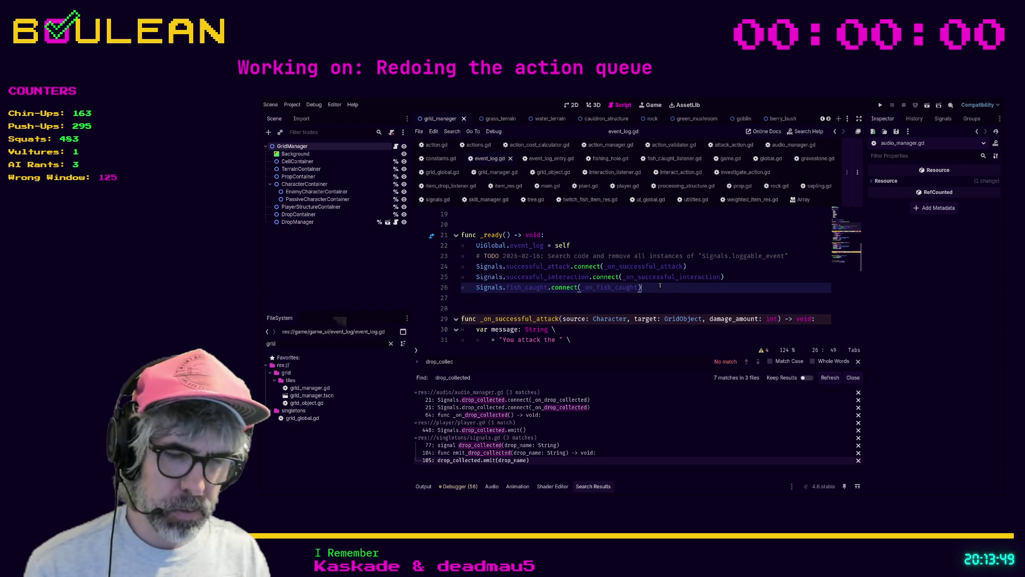
{"action": "type", "text": " ## TODO R"}
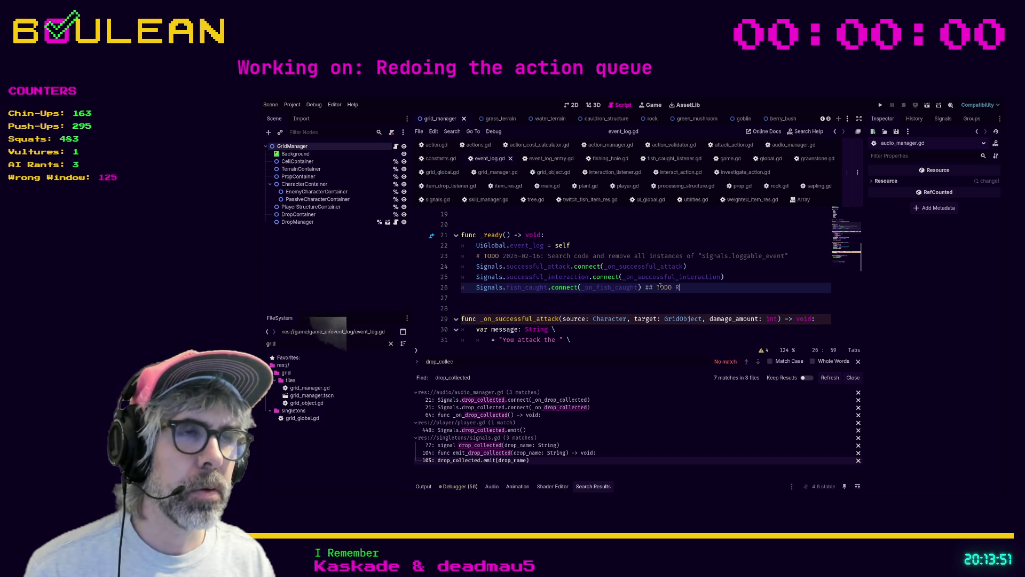
{"action": "type", "text": "emove f"}
{"action": "type", "text": "ish caugh"}
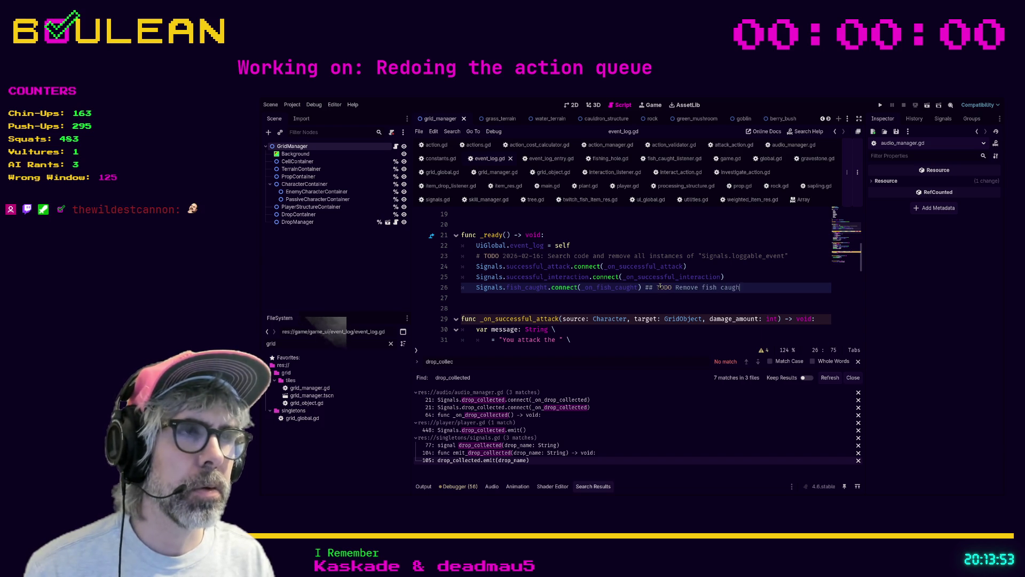
{"action": "type", "text": "t fr"}
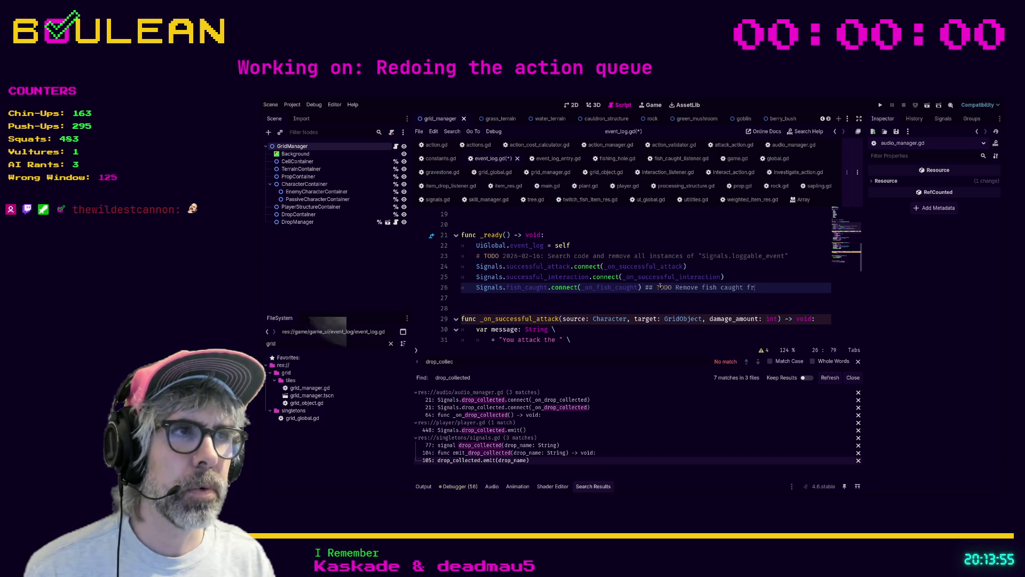
{"action": "type", "text": "as "}
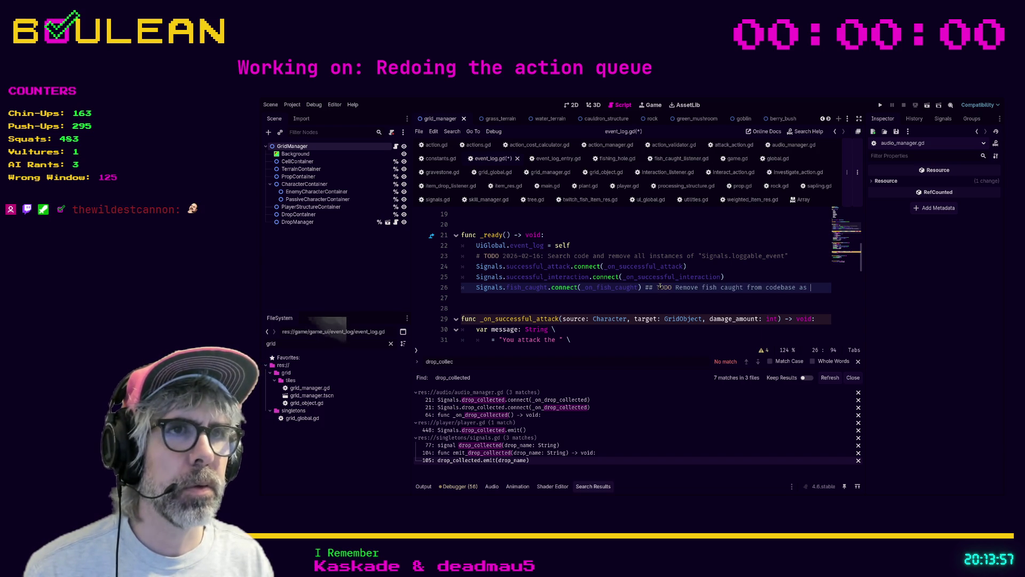
{"action": "type", "text": "e now us"}
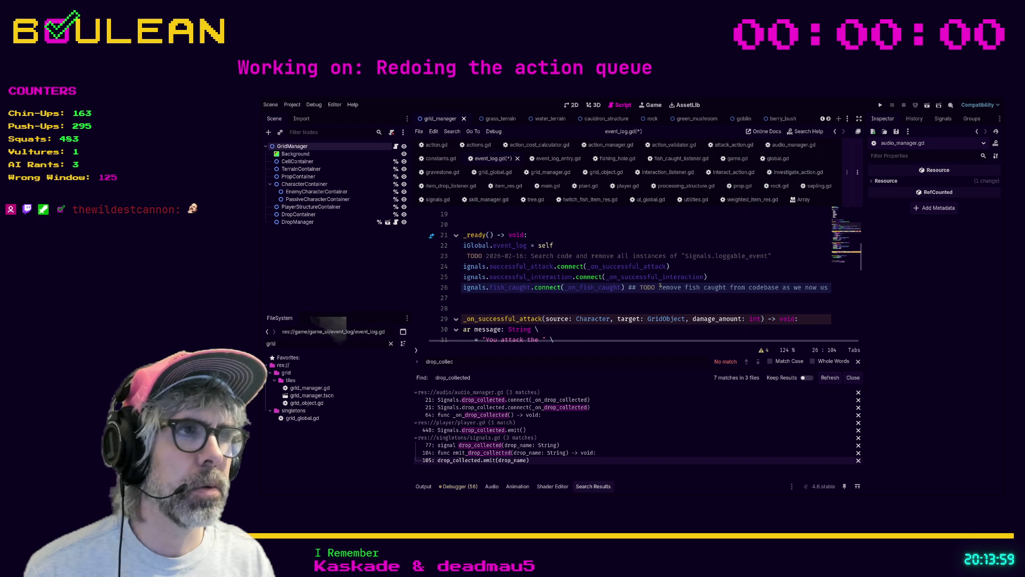
{"action": "type", "text": "e success"}
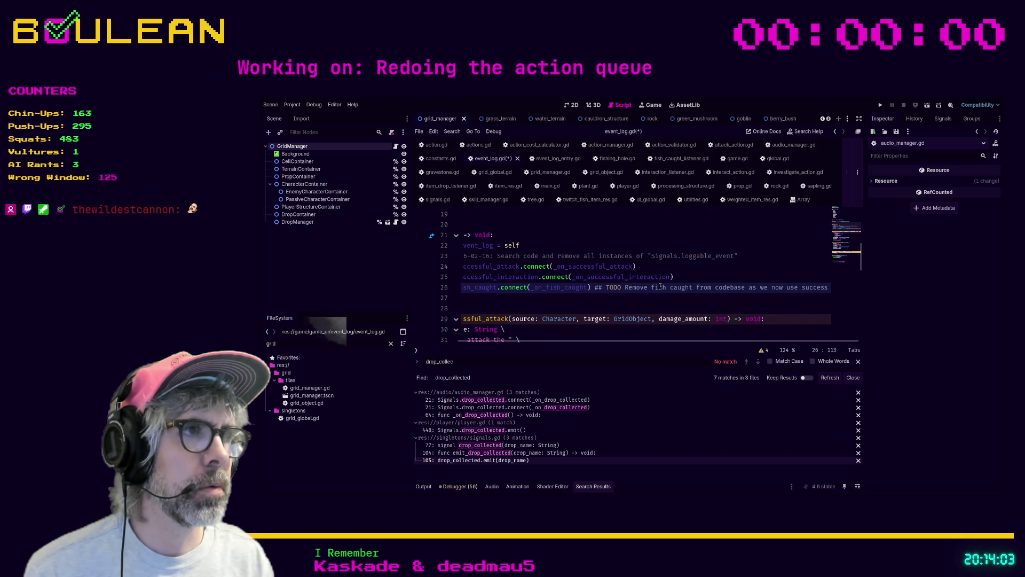
{"action": "type", "text": "sful"}
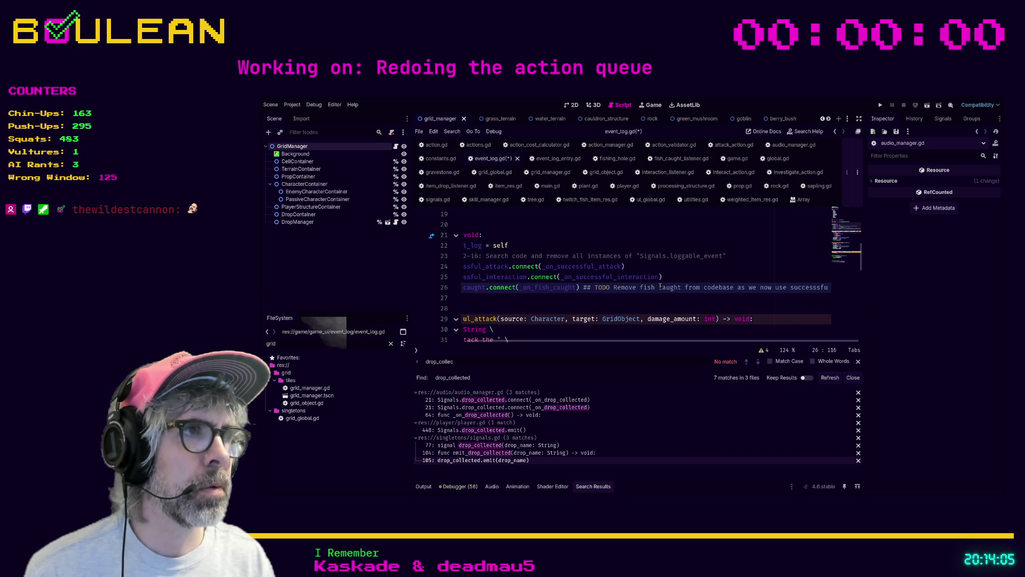
{"action": "key", "text": "BackSpace"}
{"action": "key", "text": "BackSpace"}
{"action": "key", "text": "BackSpace"}
{"action": "type", "text": "ful"}
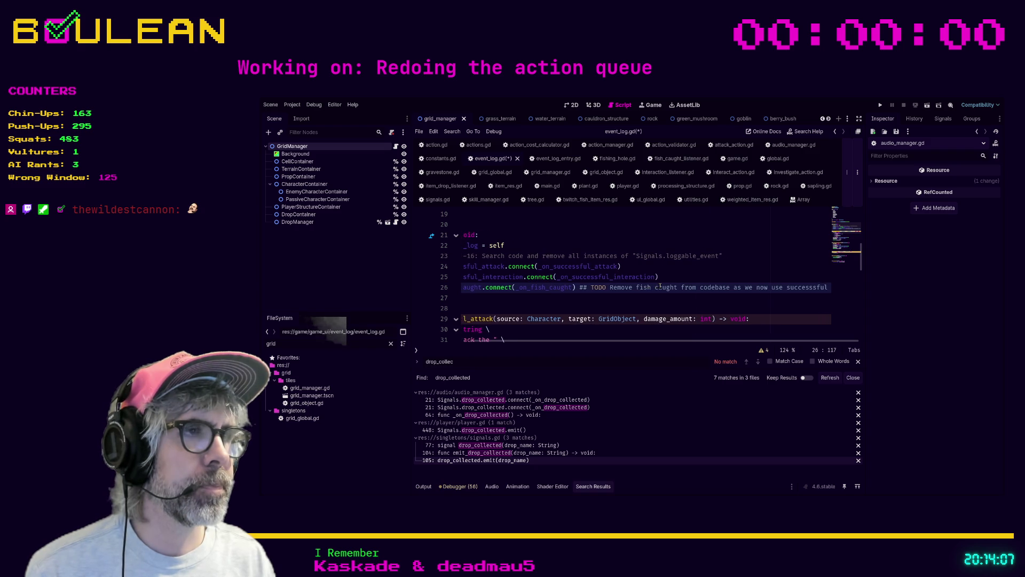
{"action": "type", "text": "_interaction"}
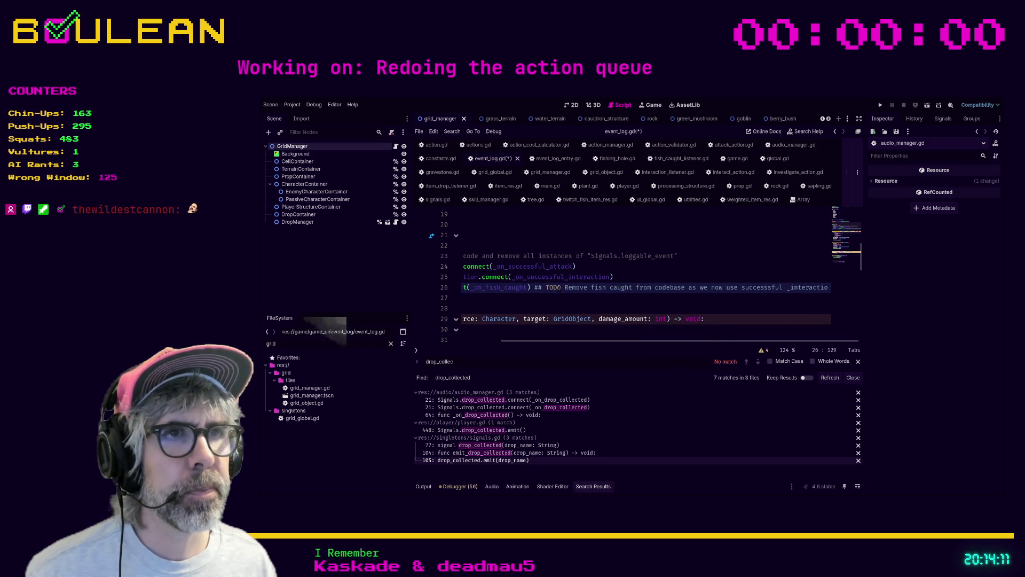
{"action": "left_click", "coordinate": [535, 287], "text": "shift"}
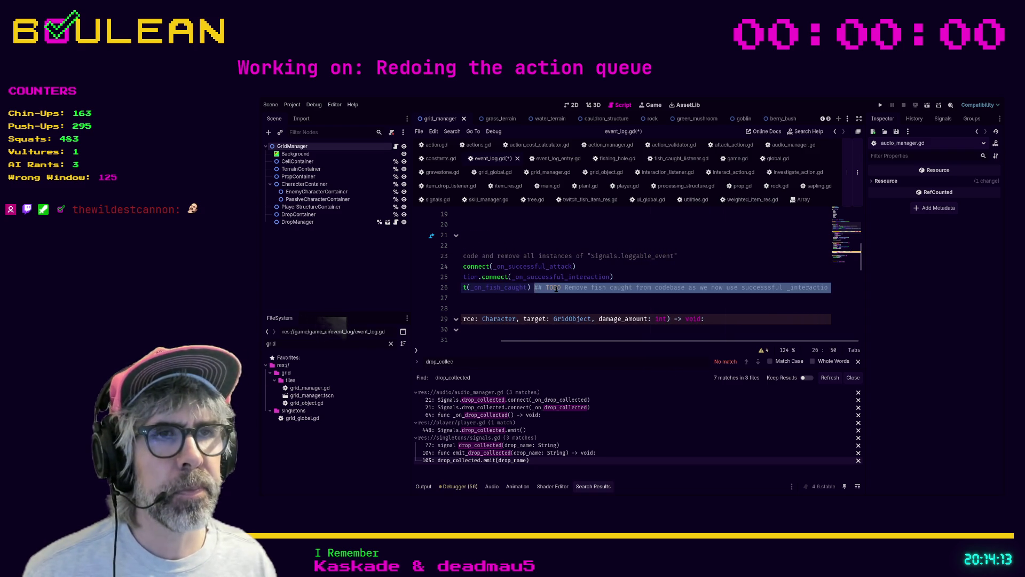
- Move the TODO onto its own line above the fish_caught connection, fix 'successful_interaction', and save
{"action": "key", "text": "BackSpace"}
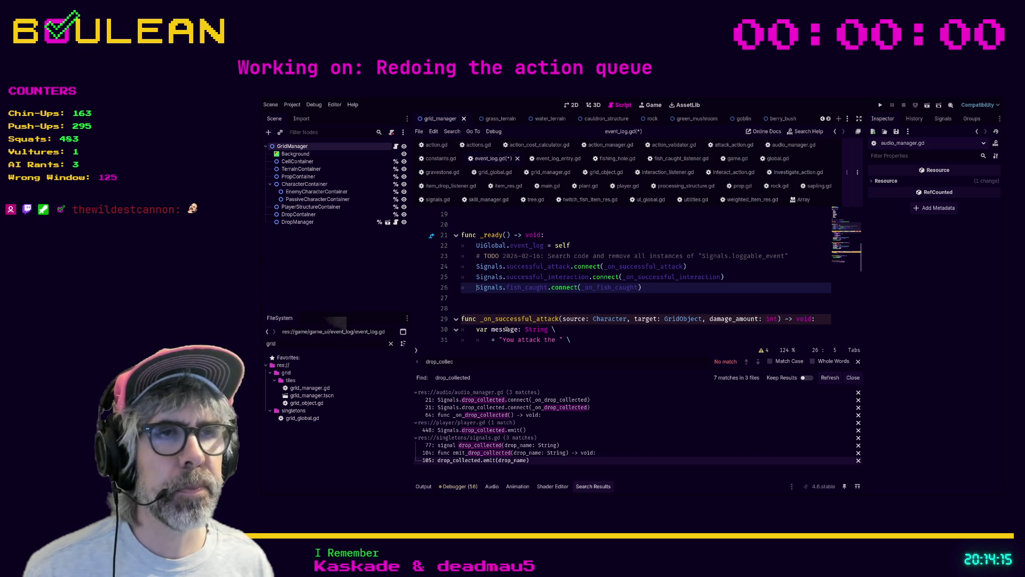
{"action": "key", "text": "Return"}
{"action": "key", "text": "Up"}
{"action": "type", "text": "## TODO Remove fish caught from codebase as we now use successsful _interaction"}
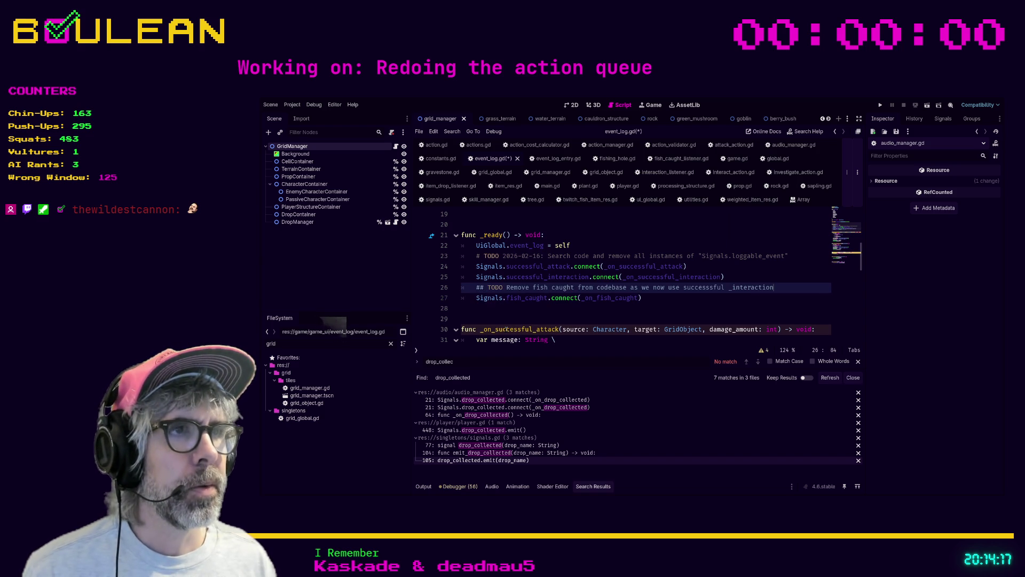
{"action": "key", "text": "Left"}
{"action": "key", "text": "Left"}
{"action": "key", "text": "Left"}
{"action": "key", "text": "BackSpace"}
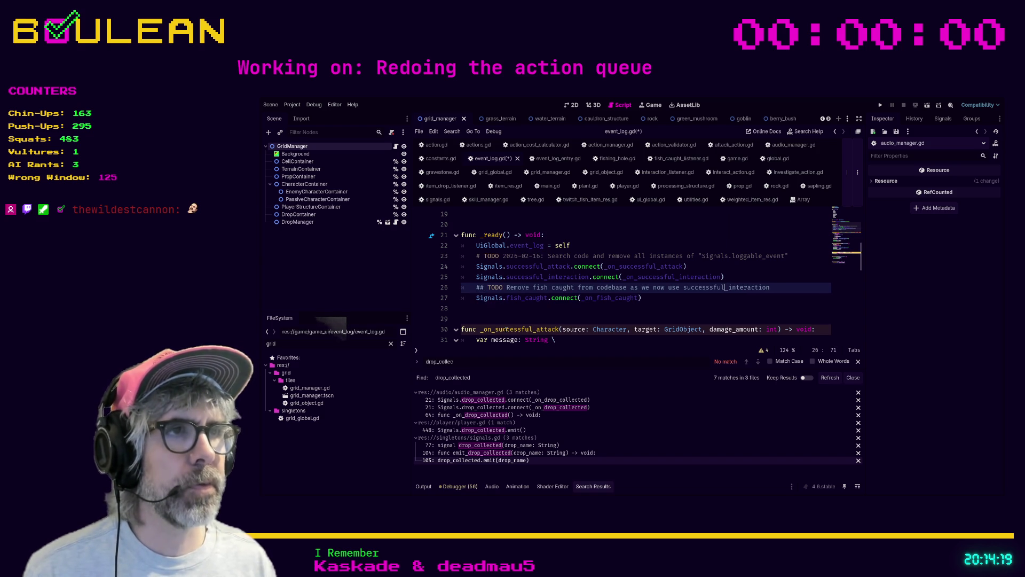
{"action": "left_click", "coordinate": [655, 310]}
{"action": "key", "text": "ctrl+s"}
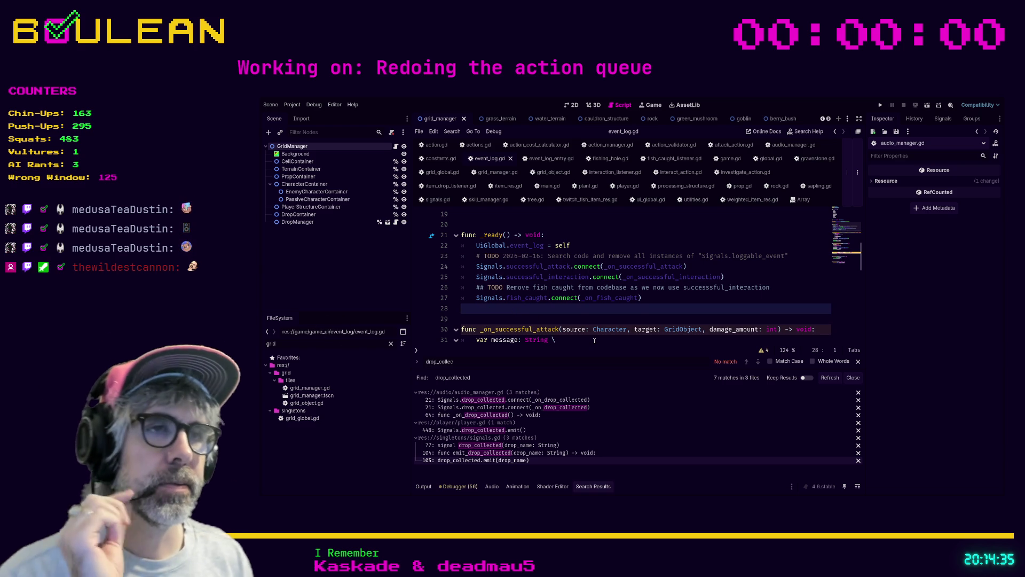
- Remove the trailing space after the fish_caught connect call and save event_log.gd
{"action": "key", "text": "Left"}
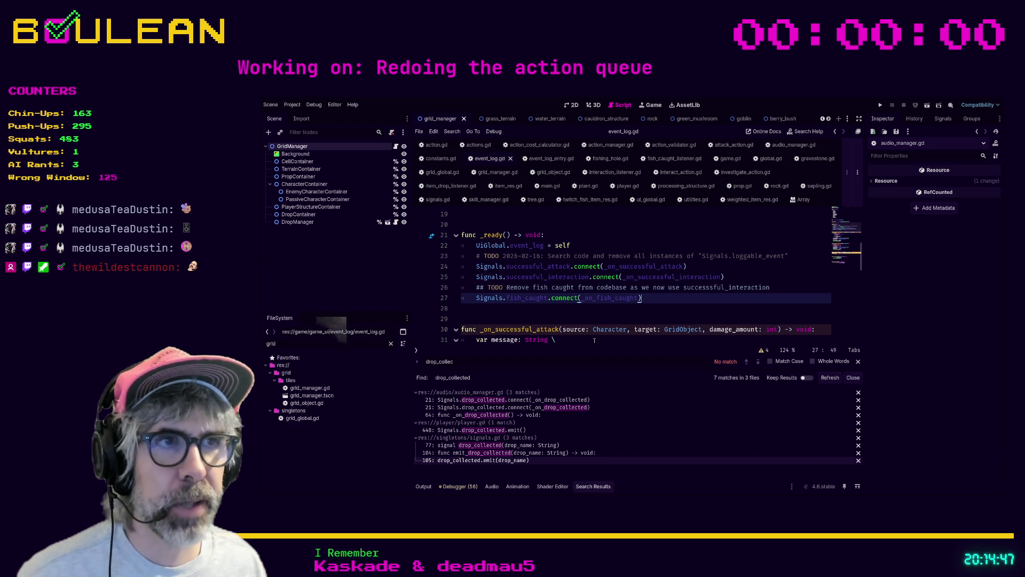
{"action": "left_click", "coordinate": [563, 309]}
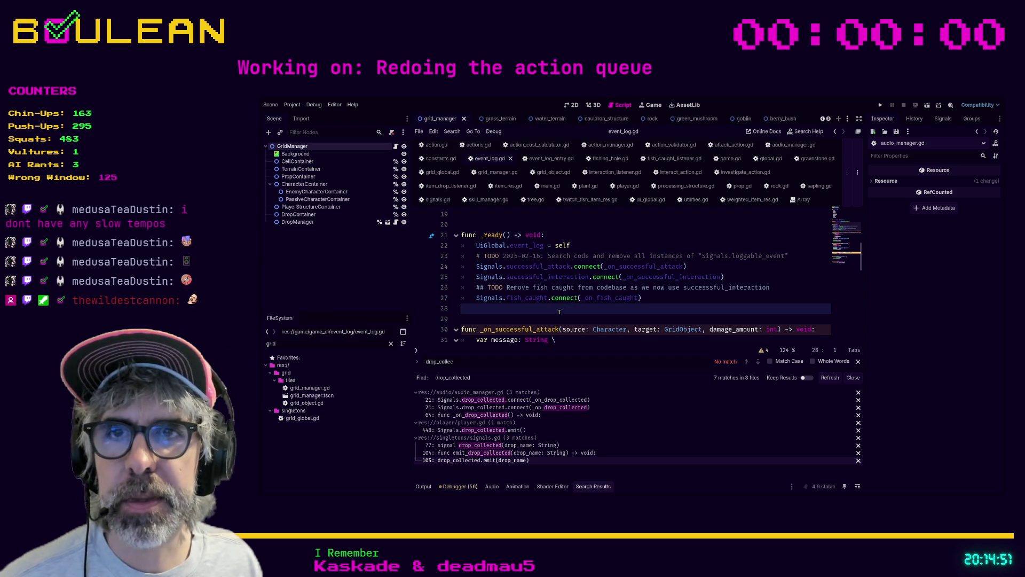
{"action": "left_click", "coordinate": [521, 315]}
{"action": "left_click", "coordinate": [490, 309]}
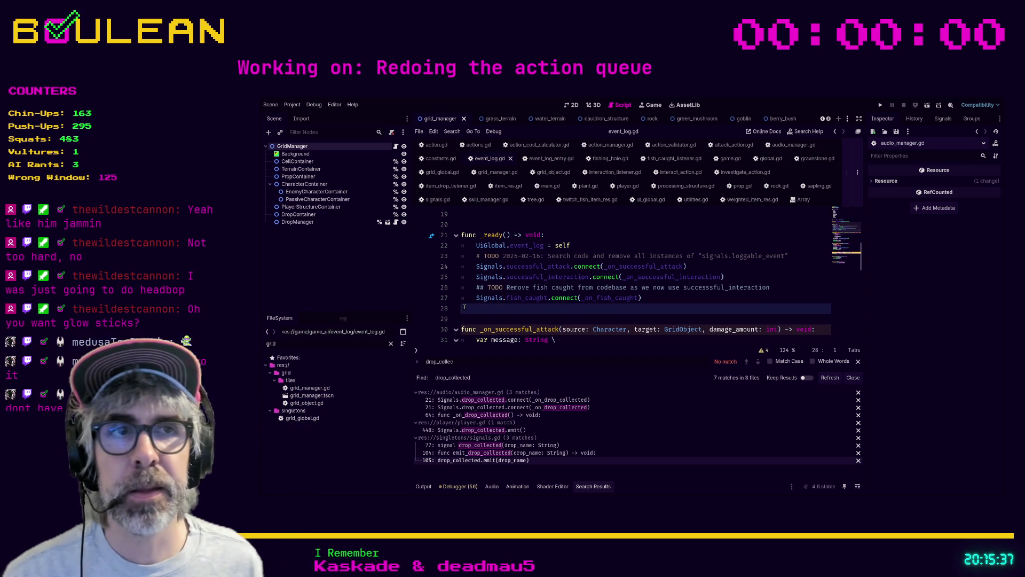
{"action": "key", "text": "Down"}
{"action": "left_click", "coordinate": [464, 307]}
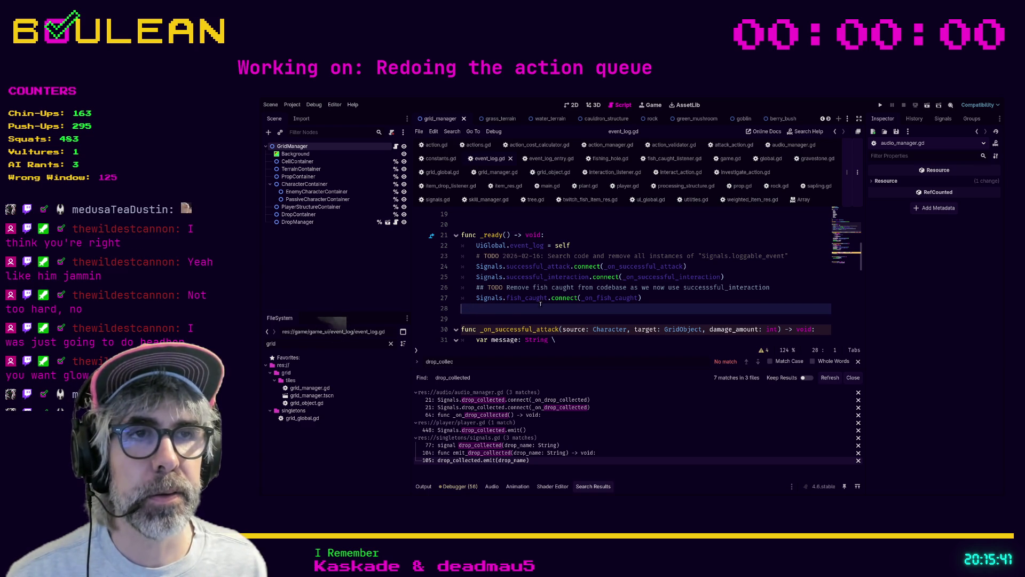
{"action": "left_click", "coordinate": [645, 299]}
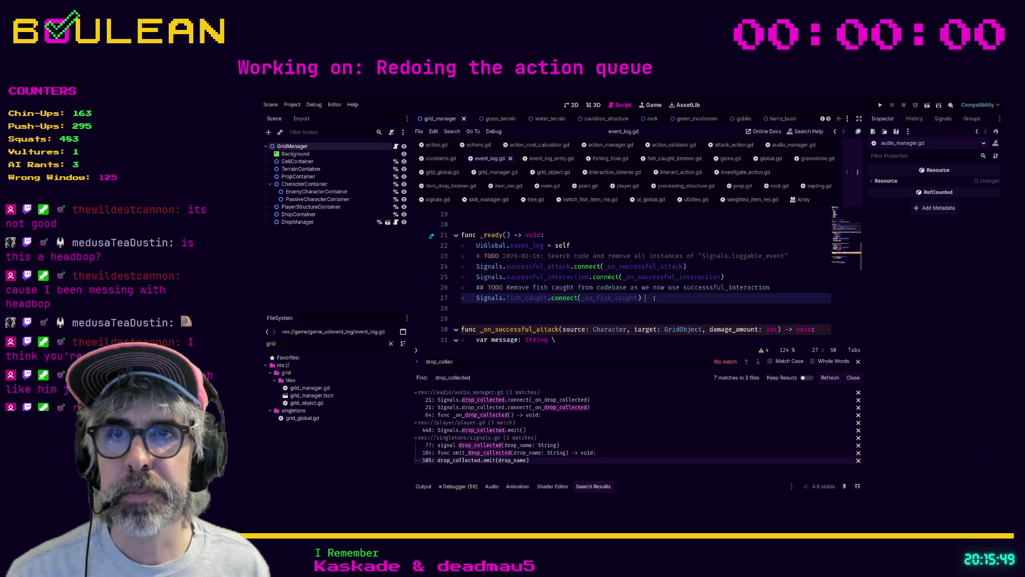
{"action": "key", "text": "BackSpace"}
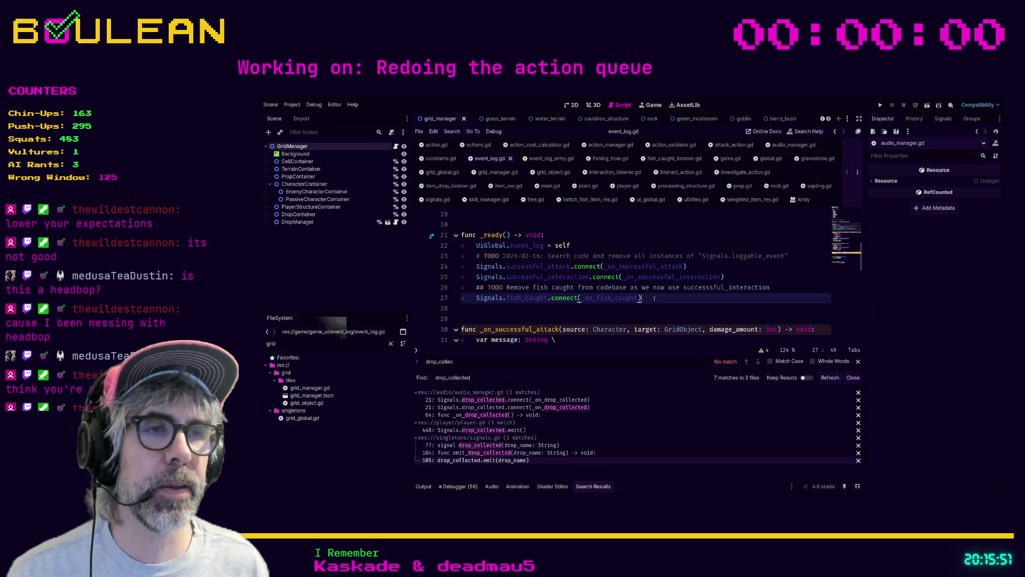
{"action": "key", "text": "BackSpace"}
{"action": "key", "text": "Home"}
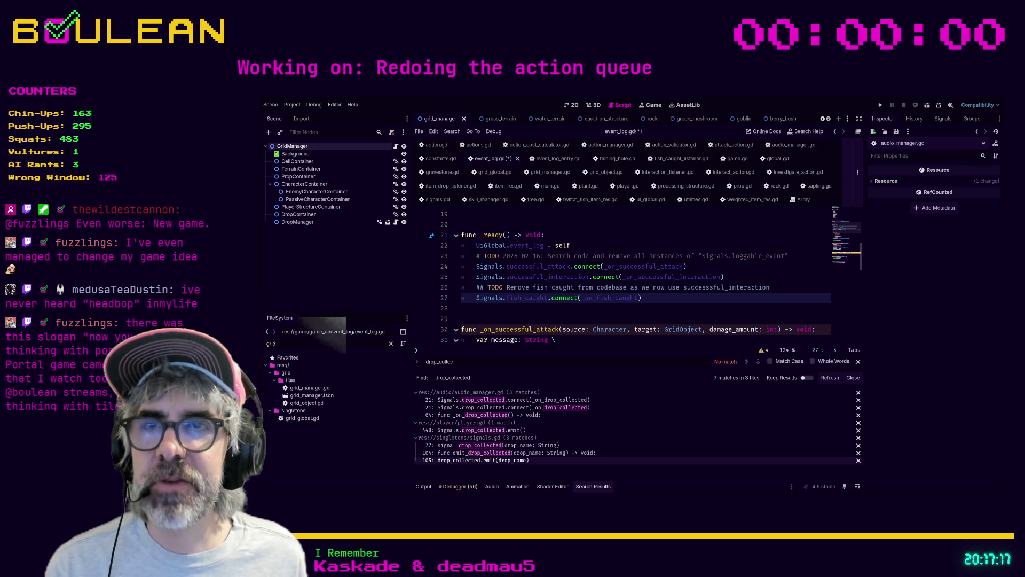
{"action": "left_click", "coordinate": [688, 300]}
{"action": "key", "text": "ctrl+s"}
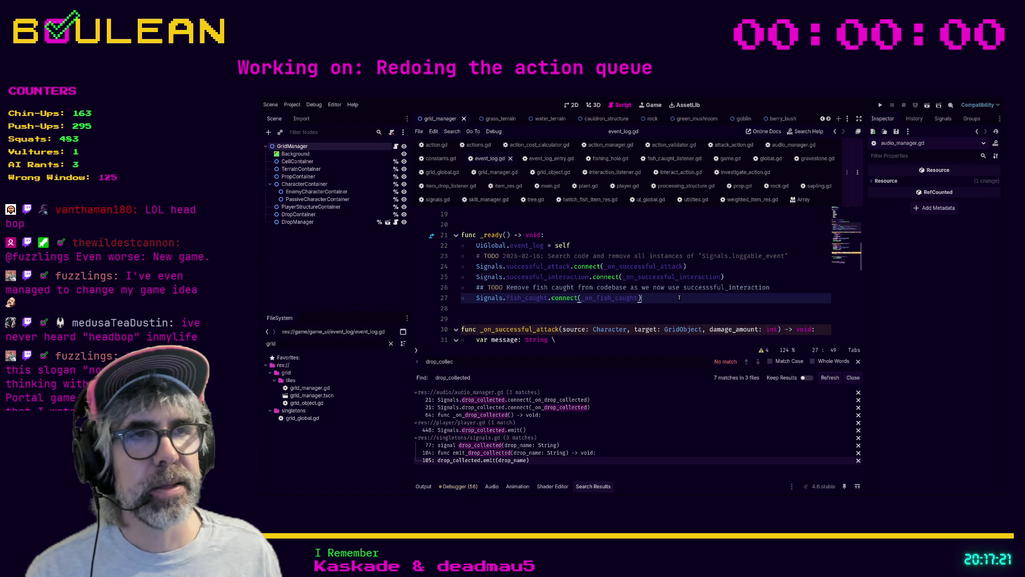
- Place the cursor at the end of the successful_interaction connection line
{"action": "left_click", "coordinate": [637, 310]}
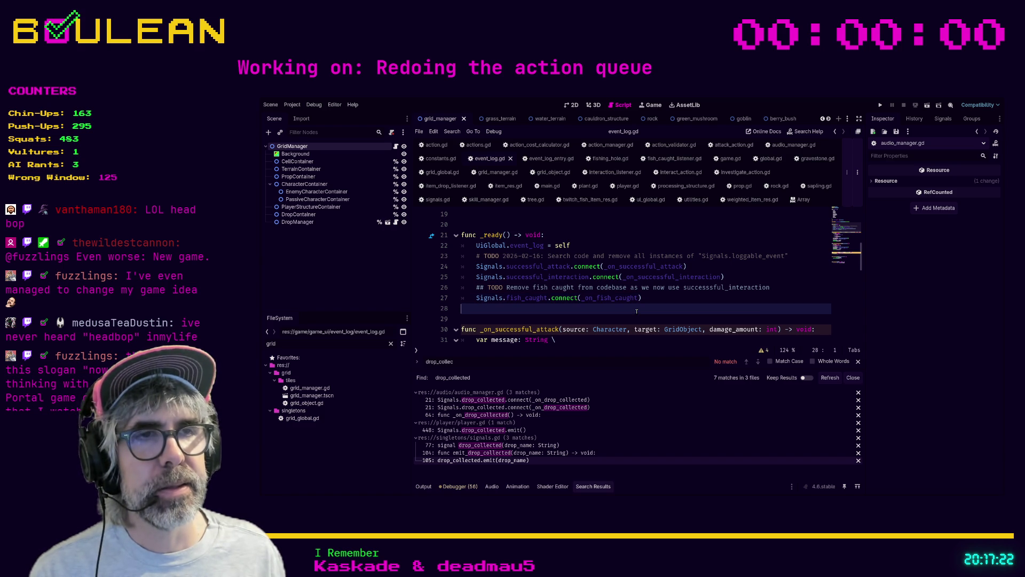
{"action": "left_click", "coordinate": [548, 318]}
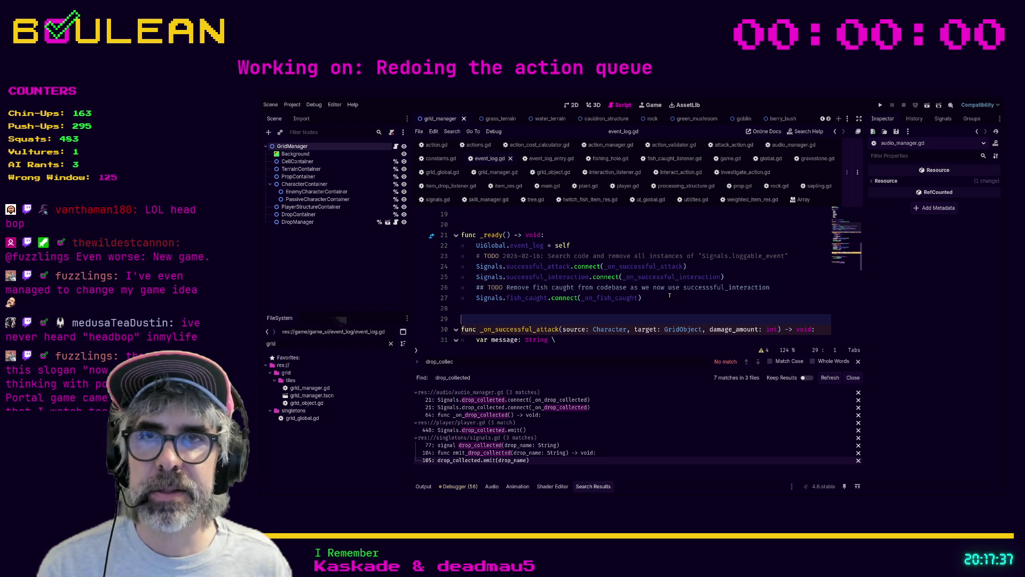
{"action": "key", "text": "Up"}
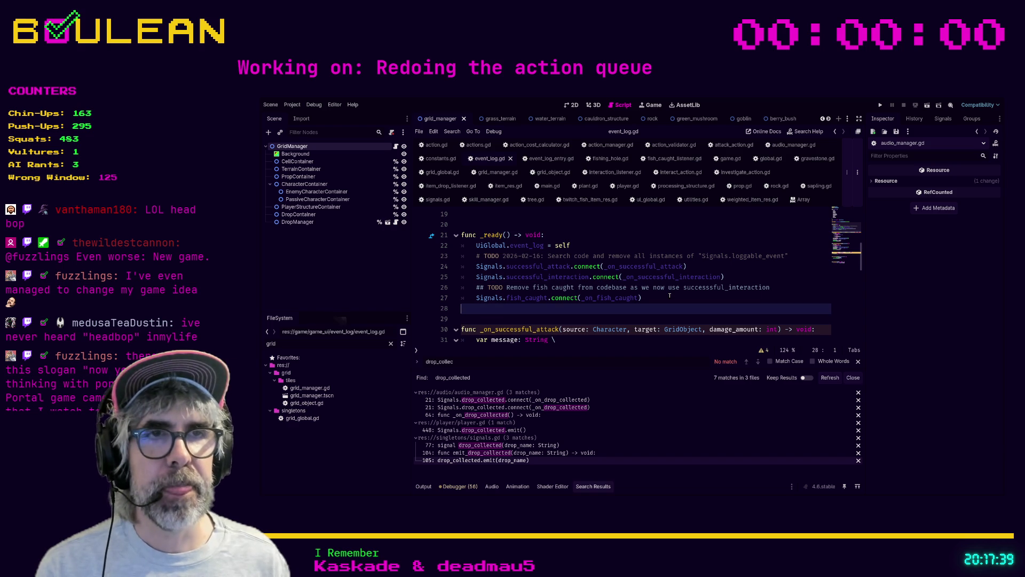
{"action": "key", "text": "Up"}
{"action": "key", "text": "Down"}
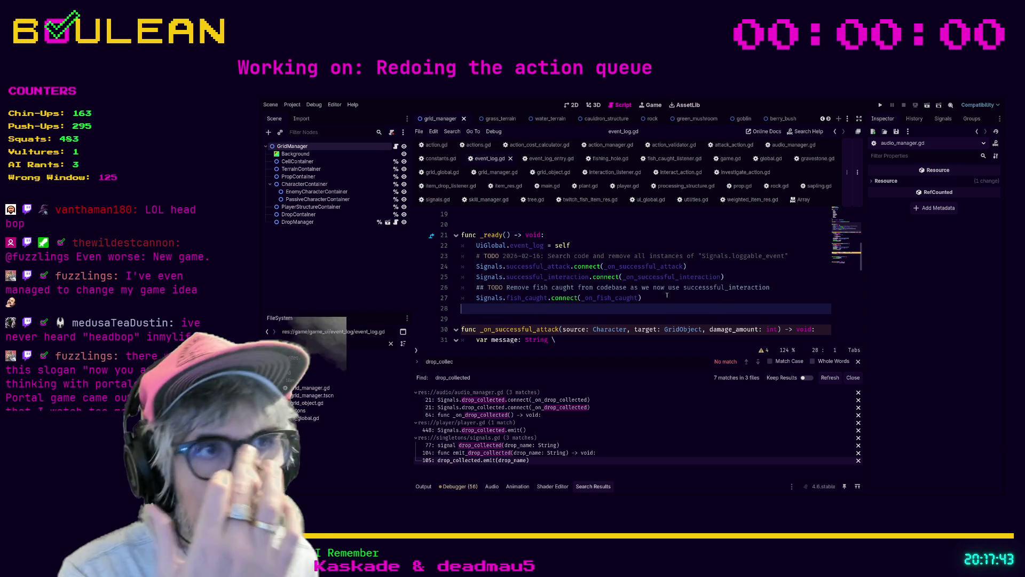
{"action": "left_click", "coordinate": [735, 280]}
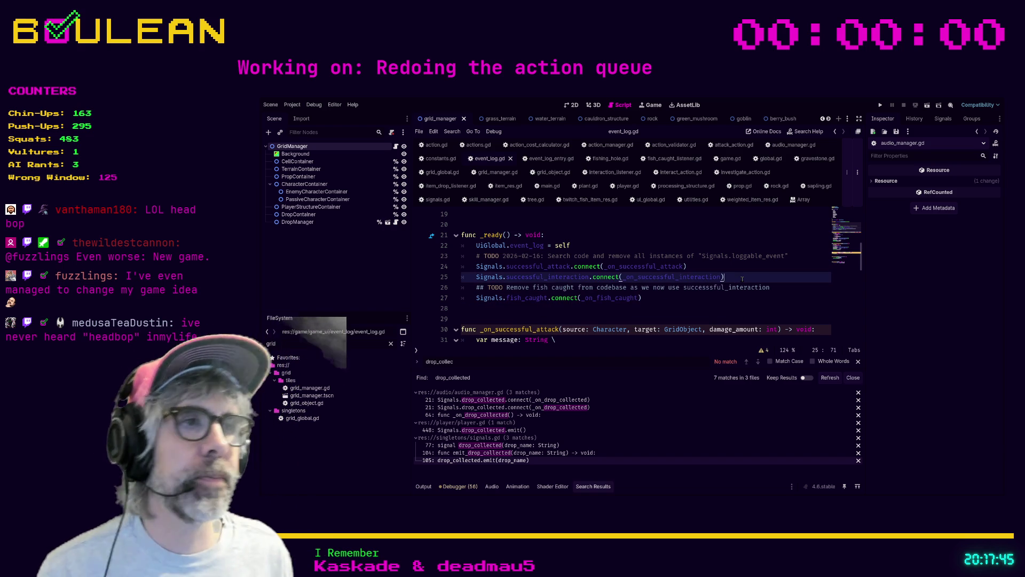
- Add `Signals.drop_collected.connect(_on_drop_collected)` below the successful_interaction connection
{"action": "key", "text": "Return"}
{"action": "type", "text": "Signals.su"}
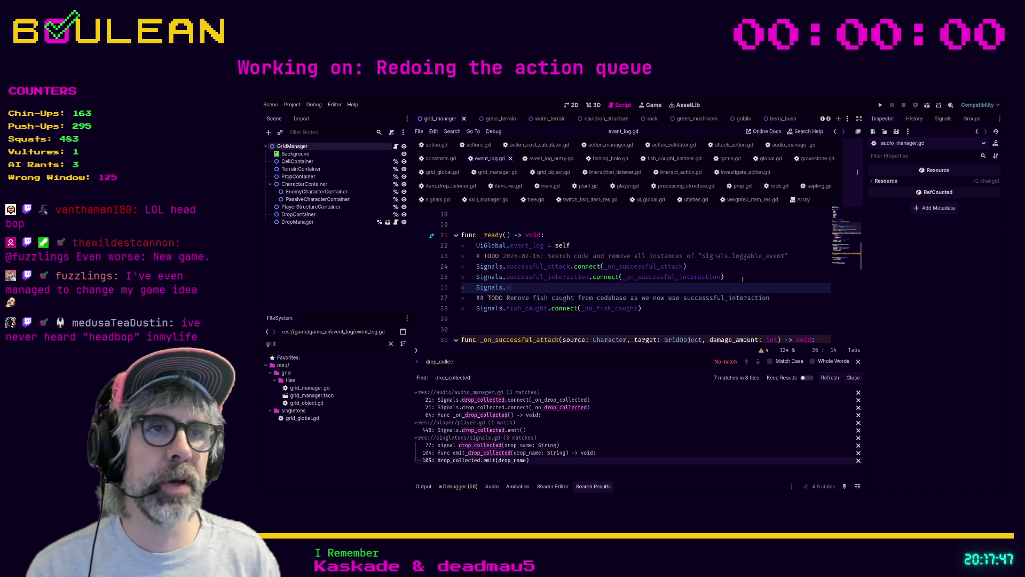
{"action": "type", "text": "cces"}
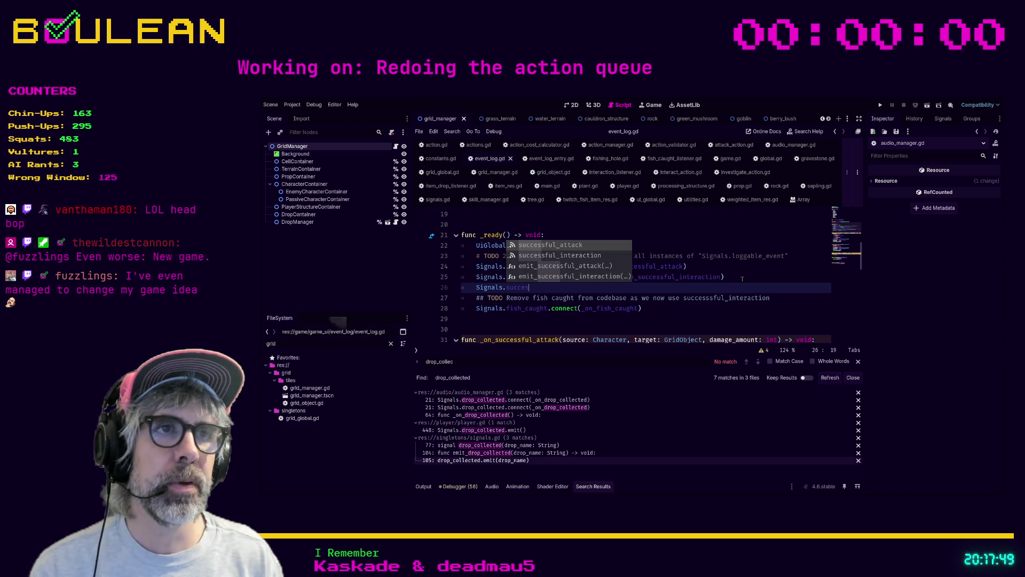
{"action": "key", "text": "BackSpace"}
{"action": "key", "text": "BackSpace"}
{"action": "key", "text": "BackSpace"}
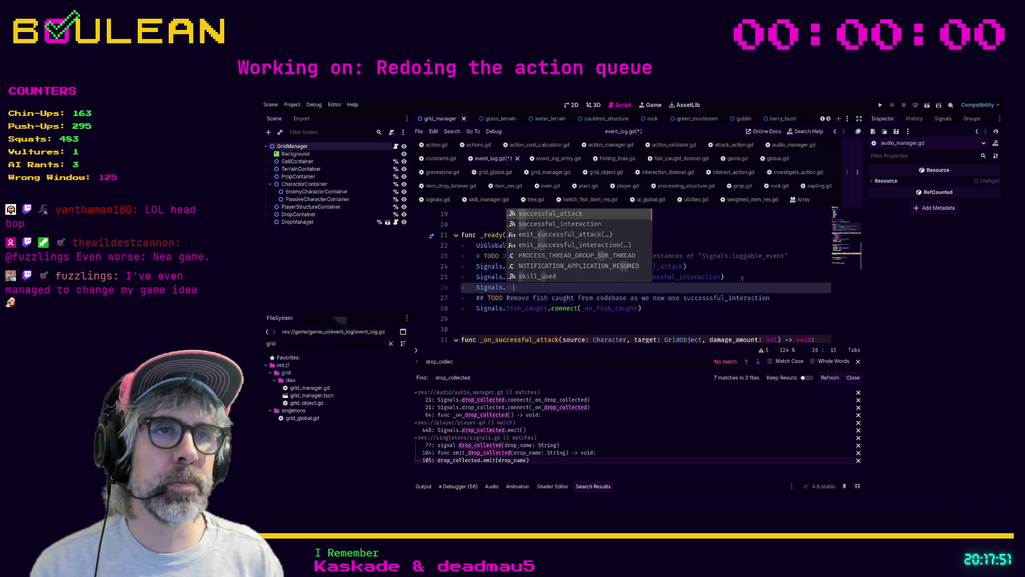
{"action": "type", "text": "drop"}
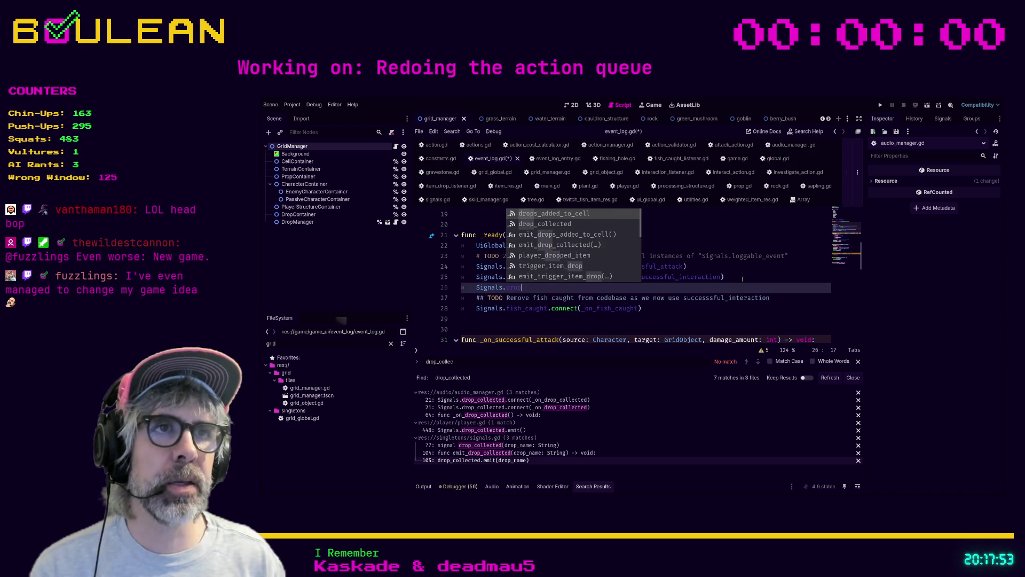
{"action": "key", "text": "Down"}
{"action": "key", "text": "Return"}
{"action": "type", "text": "connect"}
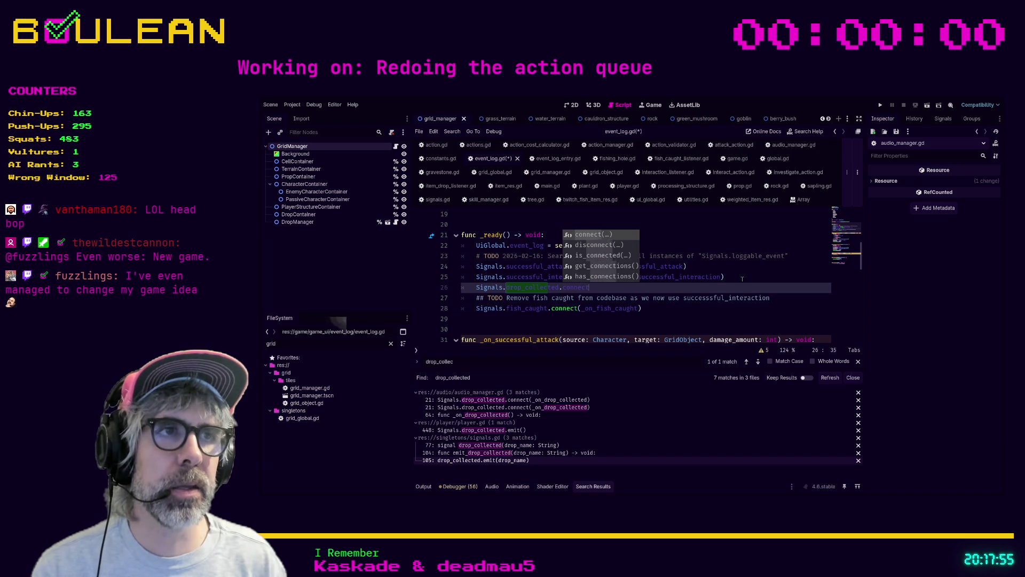
{"action": "type", "text": "(_on_drop_collected"}
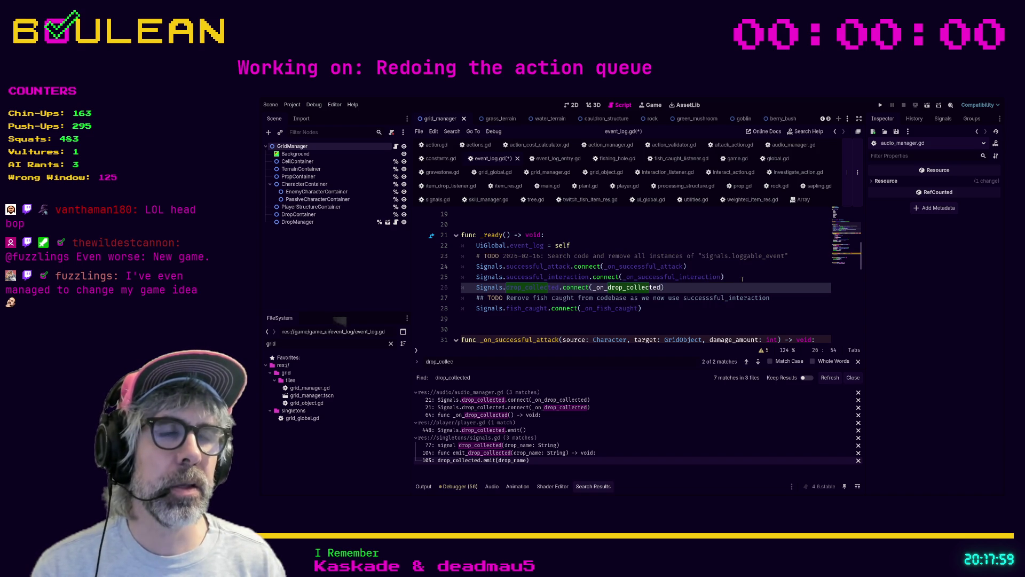
- Declare `func _on_drop_collected(drop_name: String) -> void:` after the _on_successful_interaction handler
{"action": "left_click", "coordinate": [677, 298]}
{"action": "scroll", "coordinate": [626, 287], "scroll_direction": "down", "scroll_amount": 3}
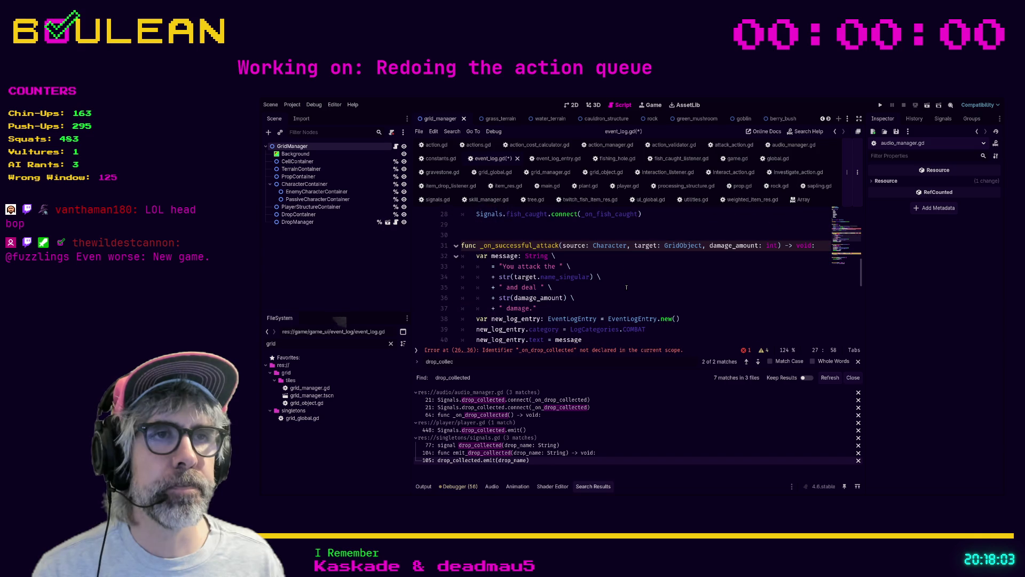
{"action": "scroll", "coordinate": [627, 287], "scroll_direction": "down", "scroll_amount": 2}
{"action": "scroll", "coordinate": [627, 288], "scroll_direction": "down", "scroll_amount": 3}
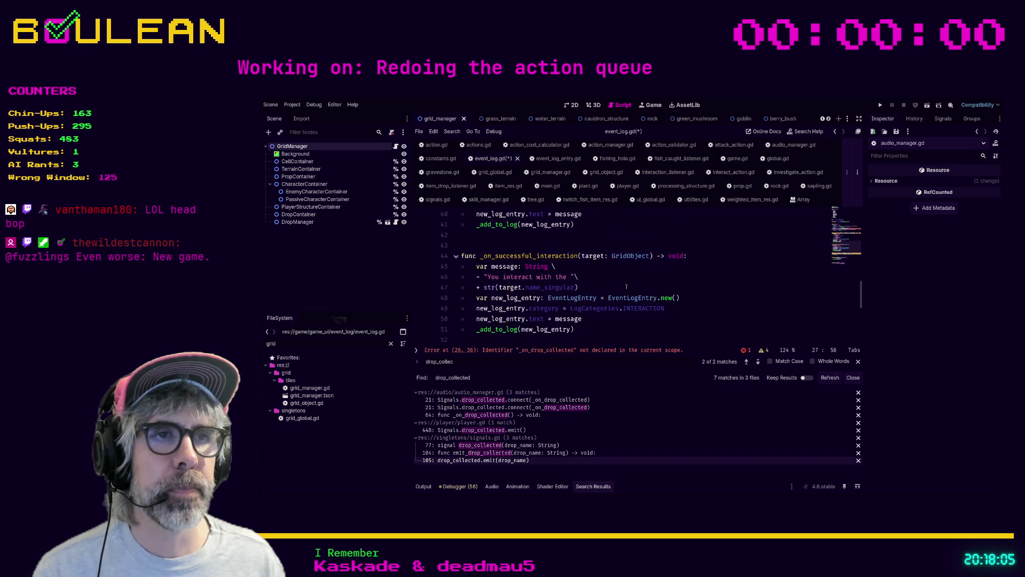
{"action": "left_click", "coordinate": [549, 313]}
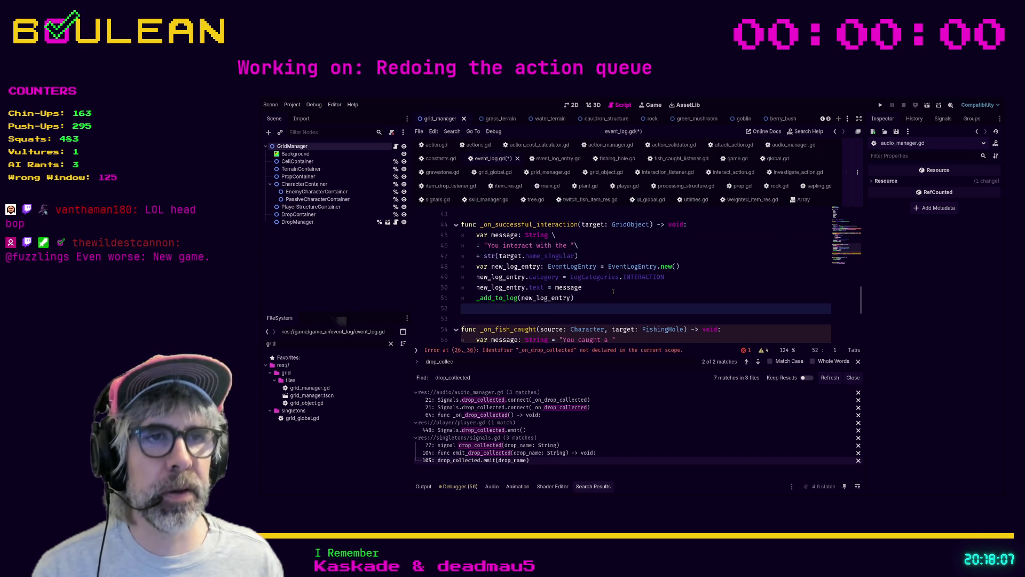
{"action": "key", "text": "Return"}
{"action": "key", "text": "Return"}
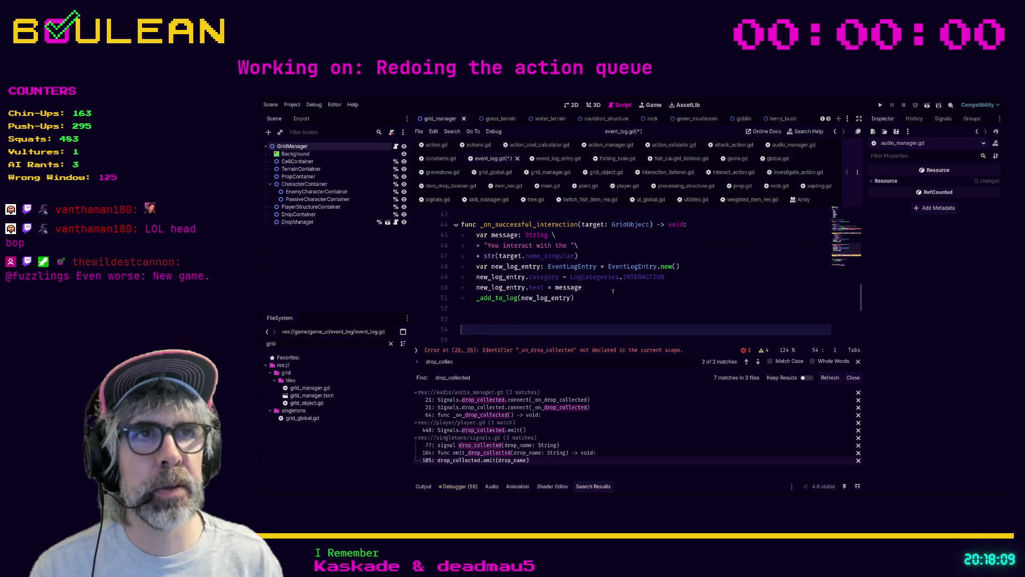
{"action": "type", "text": "func _on_drop_"}
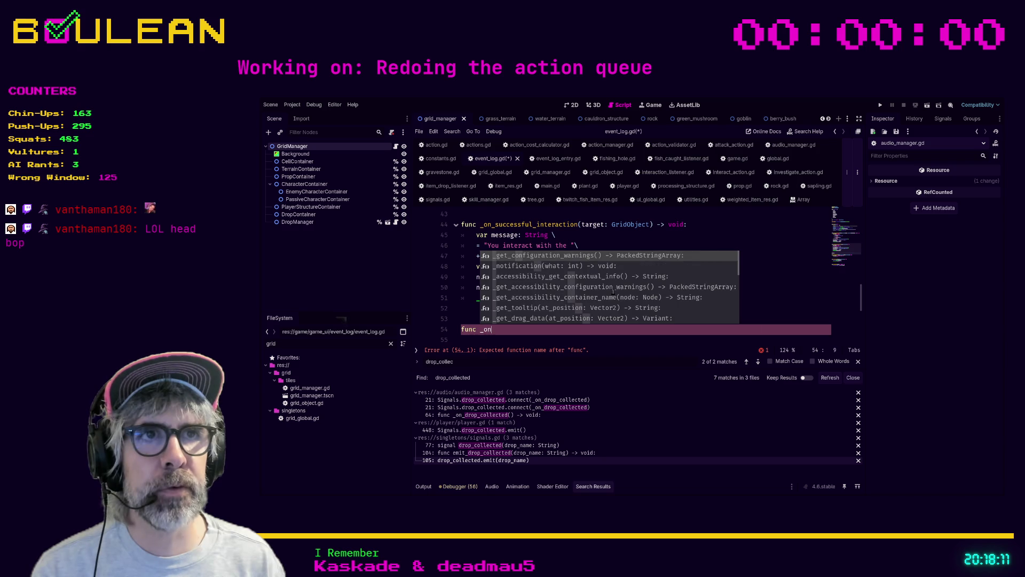
{"action": "type", "text": "col"}
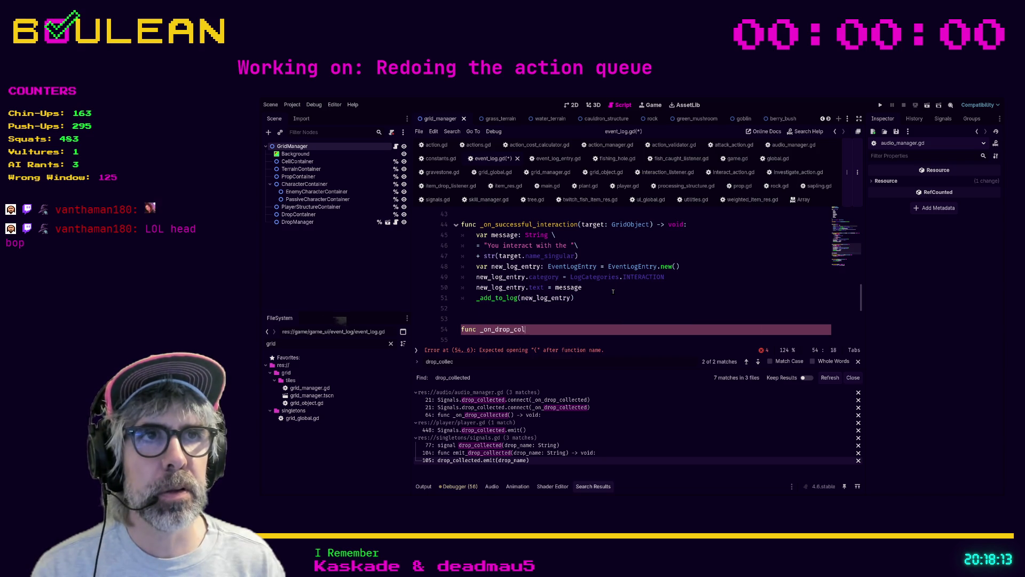
{"action": "type", "text": "lected(drop_"}
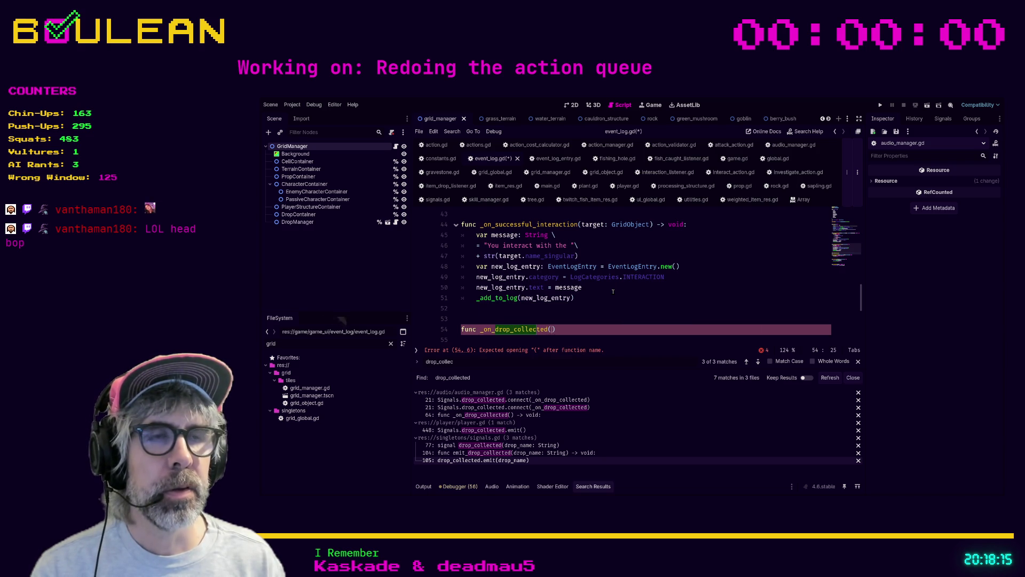
{"action": "type", "text": "name: St"}
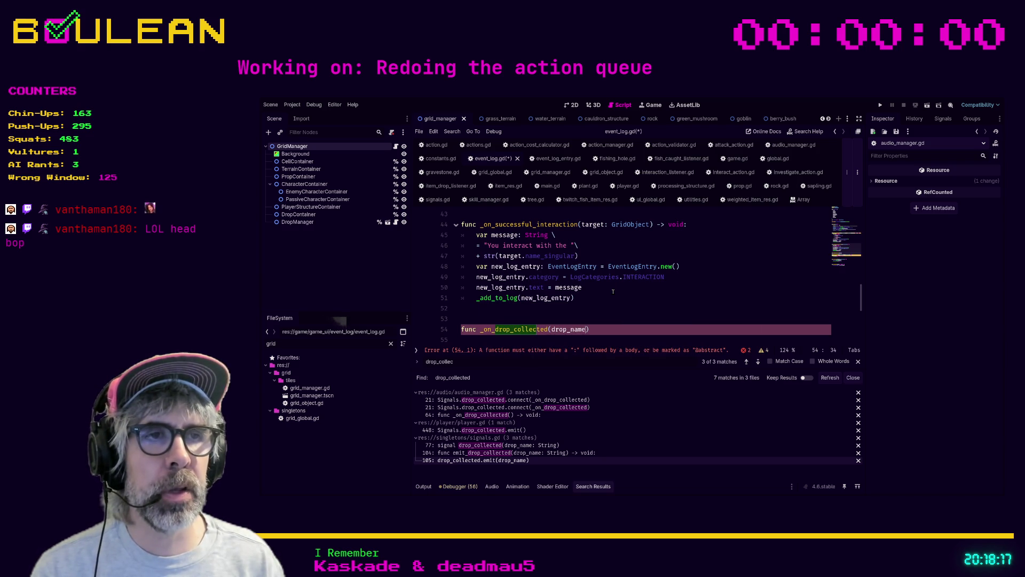
{"action": "type", "text": "ring) -> "}
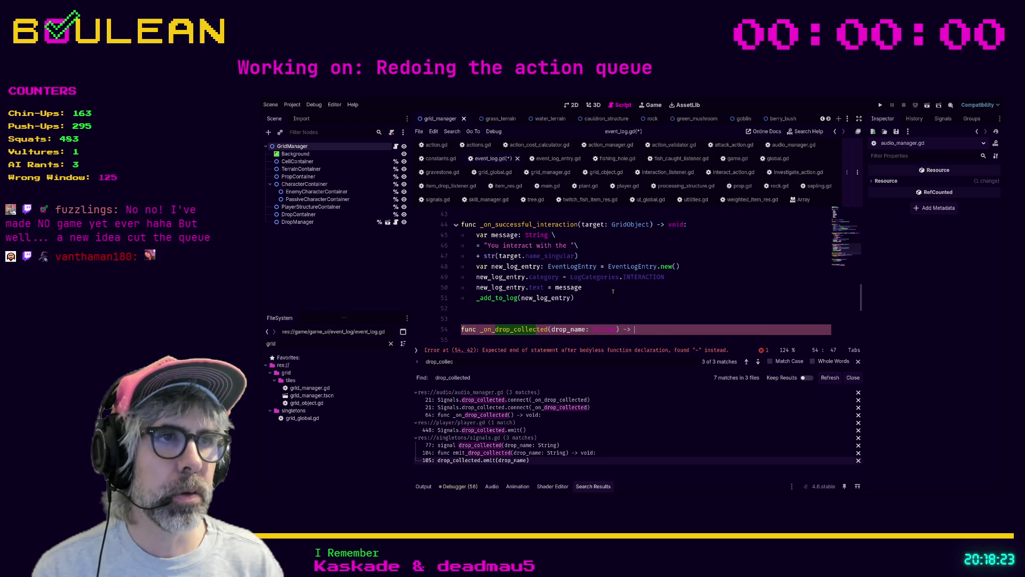
{"action": "type", "text": "void:"}
{"action": "key", "text": "Return"}
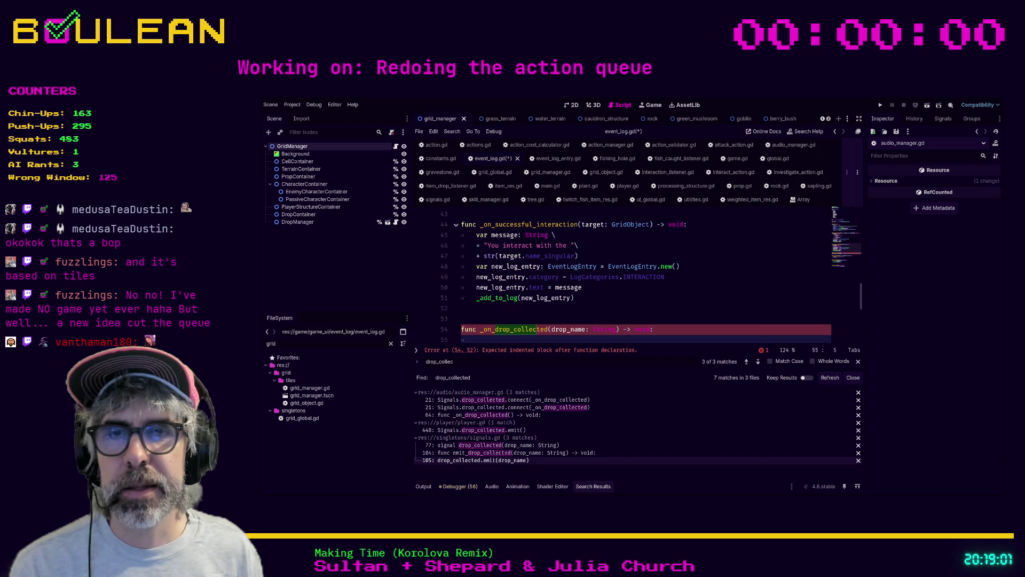
{"action": "left_click", "coordinate": [492, 309]}
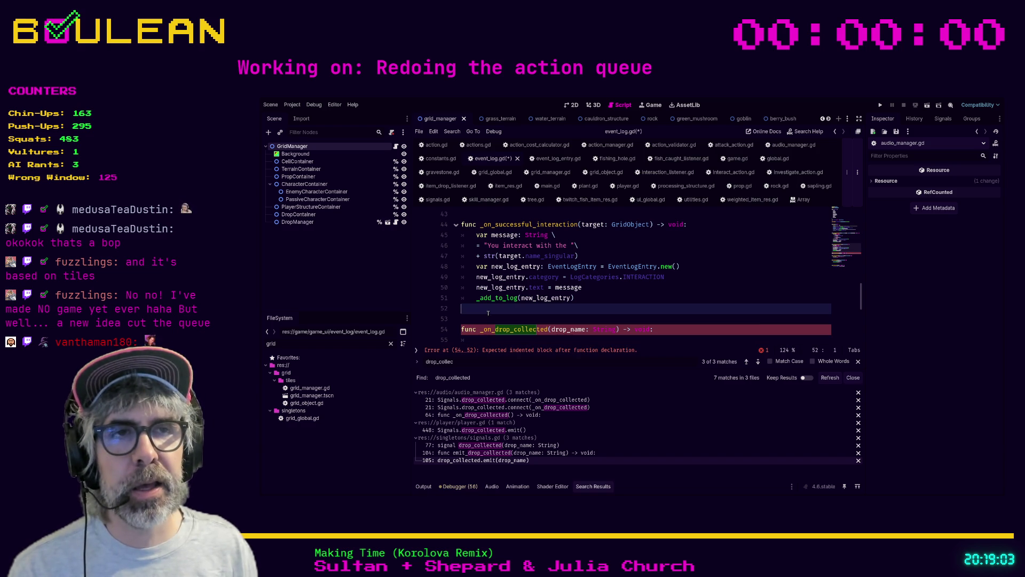
{"action": "left_click", "coordinate": [480, 317]}
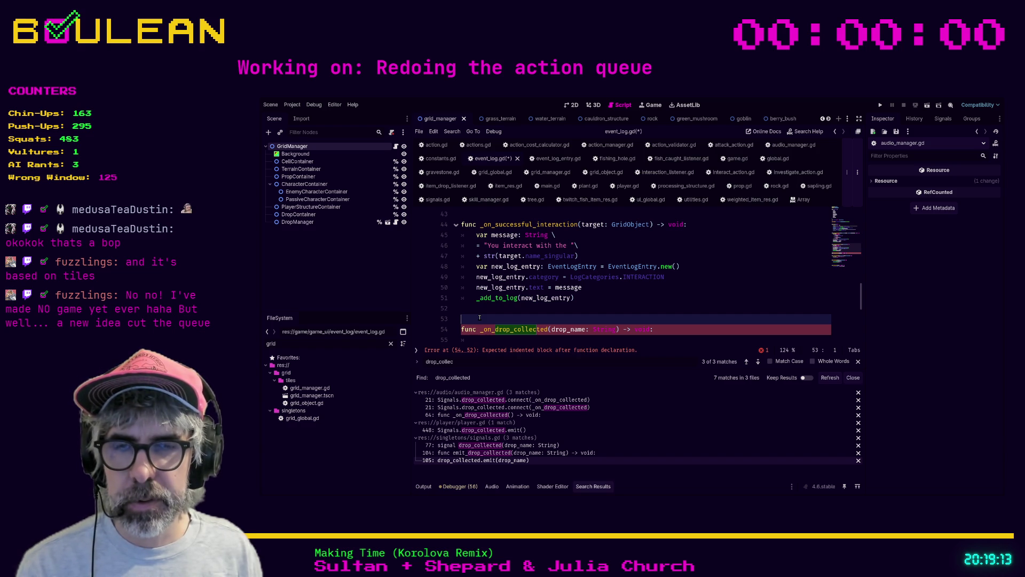
{"action": "scroll", "coordinate": [480, 317], "scroll_direction": "down", "scroll_amount": 1}
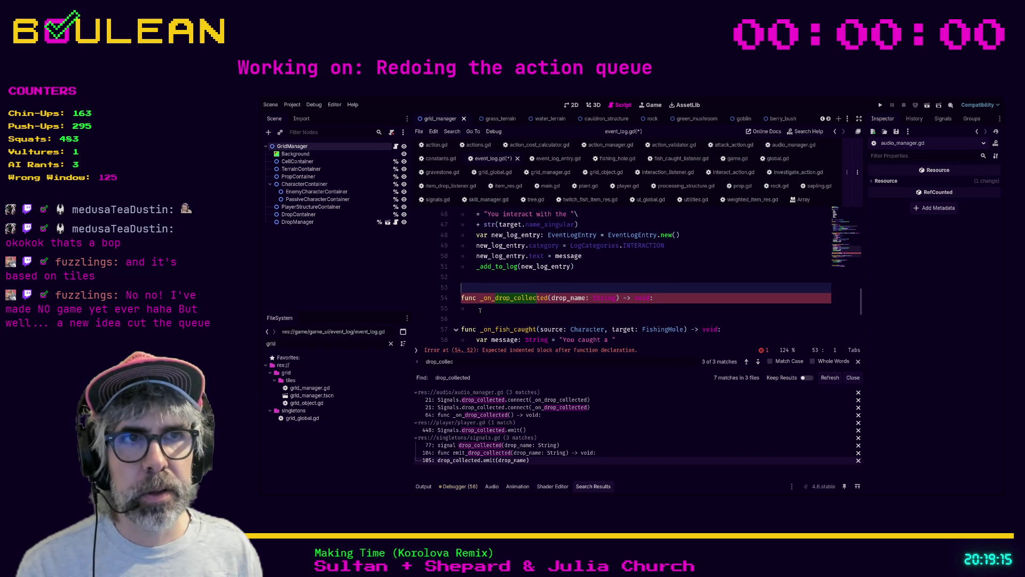
{"action": "left_click", "coordinate": [479, 312]}
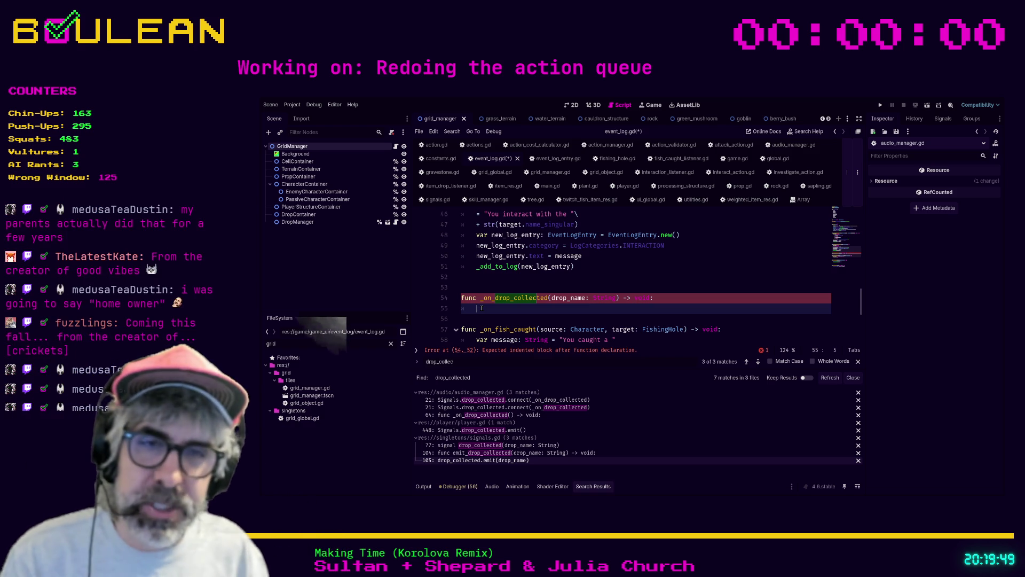
{"action": "key", "text": "BackSpace"}
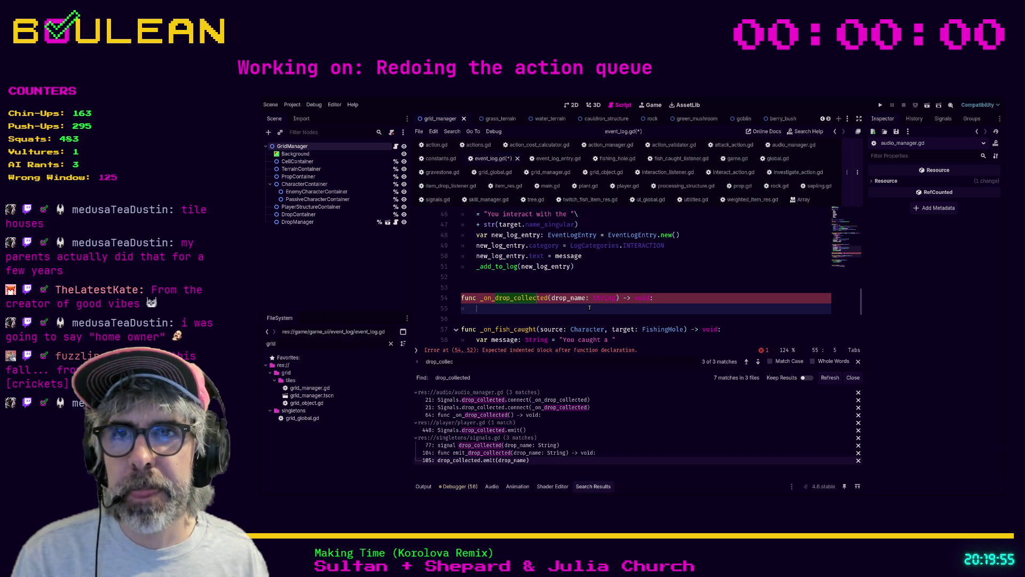
{"action": "scroll", "coordinate": [602, 265], "scroll_direction": "down", "scroll_amount": 1}
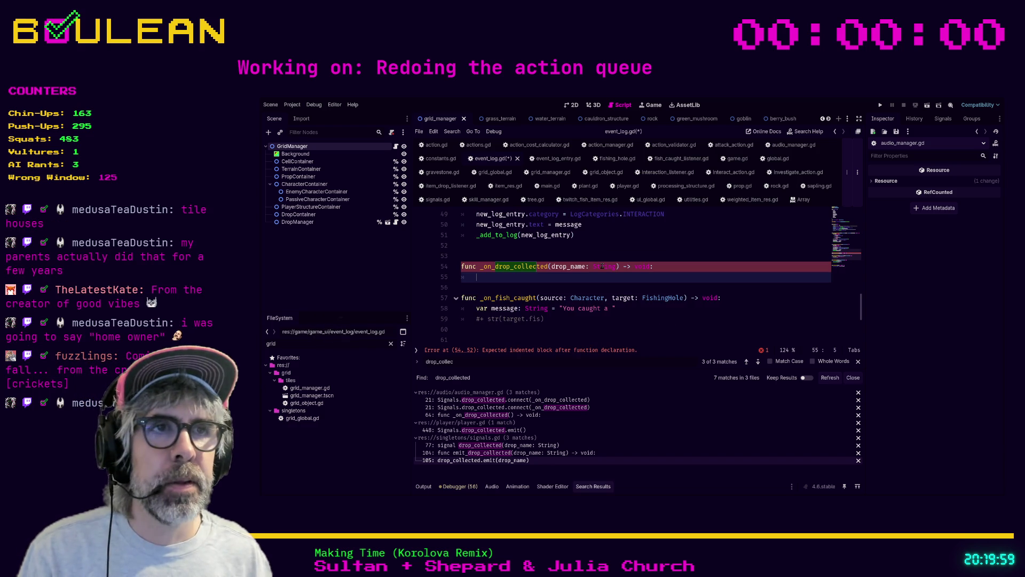
{"action": "scroll", "coordinate": [602, 265], "scroll_direction": "down", "scroll_amount": 1}
{"action": "scroll", "coordinate": [661, 284], "scroll_direction": "up", "scroll_amount": 3}
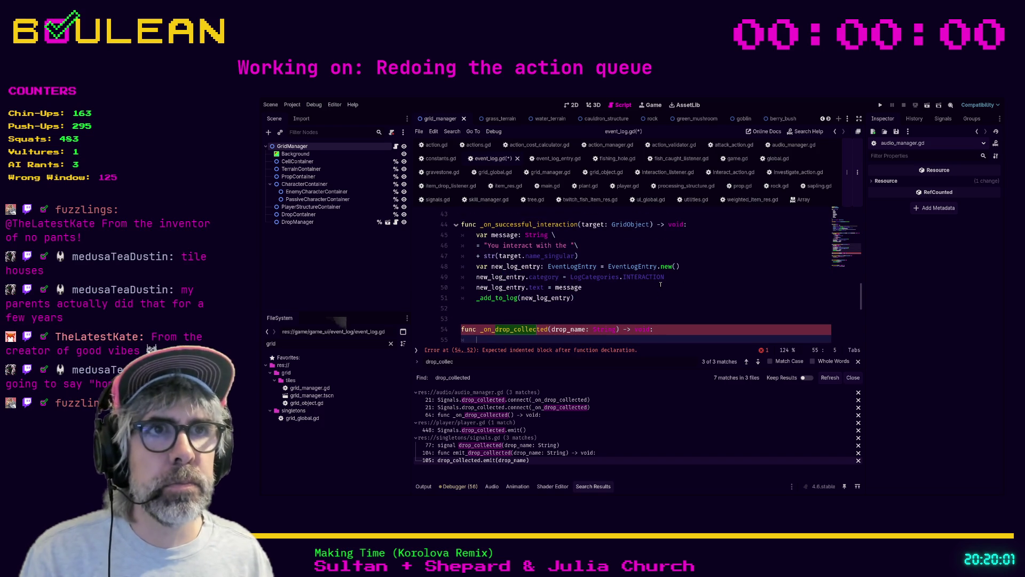
{"action": "scroll", "coordinate": [660, 284], "scroll_direction": "down", "scroll_amount": 2}
{"action": "scroll", "coordinate": [661, 284], "scroll_direction": "up", "scroll_amount": 2}
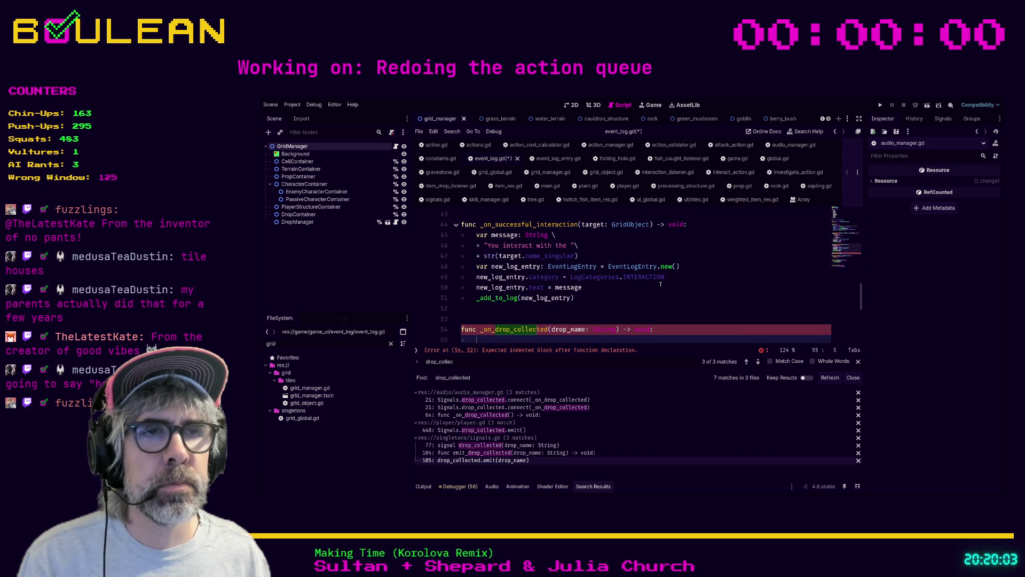
{"action": "scroll", "coordinate": [660, 285], "scroll_direction": "down", "scroll_amount": 1}
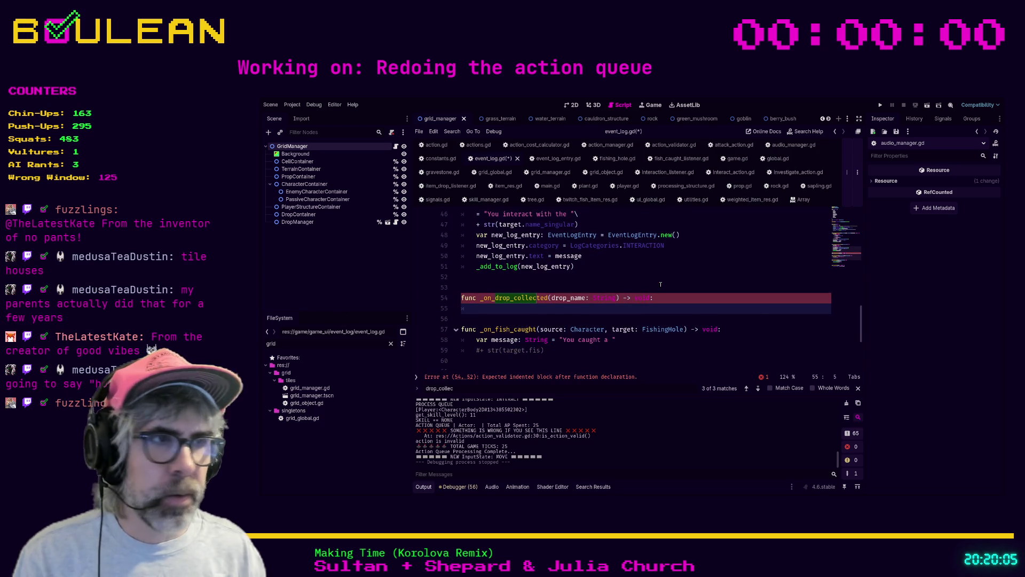
- Expand and shrink the Output log twice to read the game's output
{"action": "left_click", "coordinate": [857, 487]}
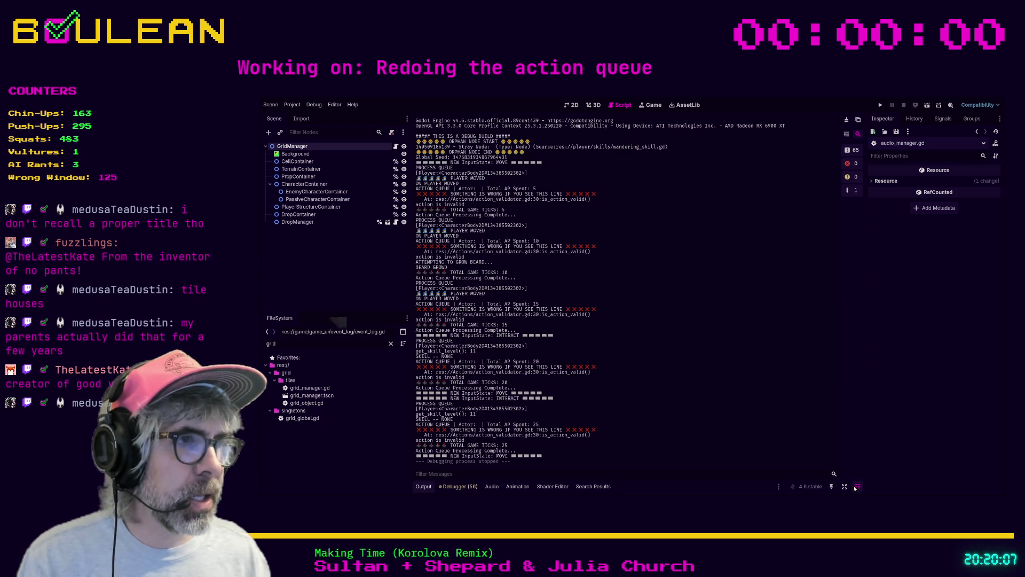
{"action": "left_click", "coordinate": [857, 486]}
{"action": "left_click", "coordinate": [857, 486]}
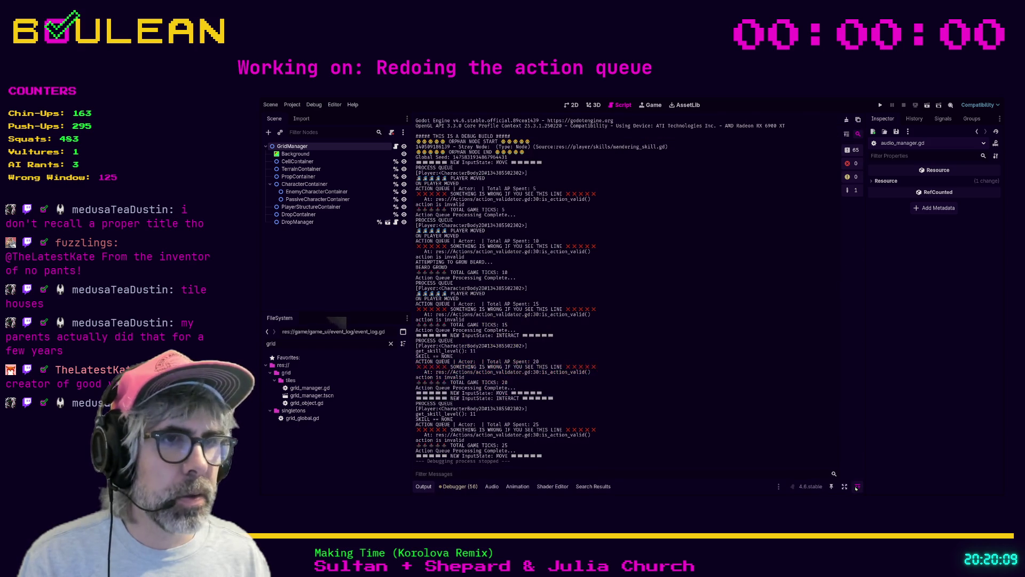
{"action": "left_click", "coordinate": [857, 486]}
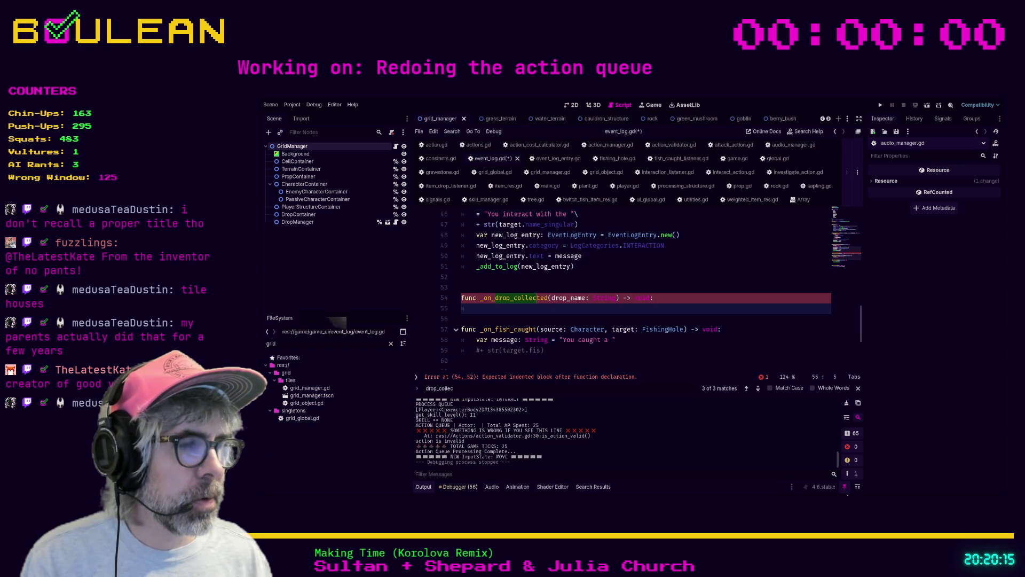
- Hide the bottom panel and put the cursor back in _on_drop_collected's body
{"action": "key", "text": "ctrl+j"}
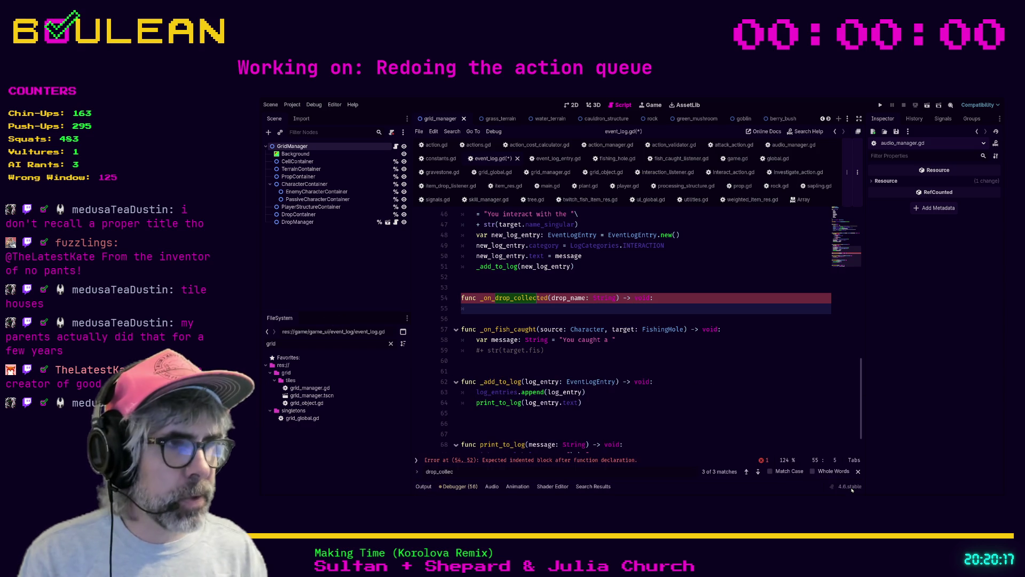
{"action": "left_click", "coordinate": [761, 382]}
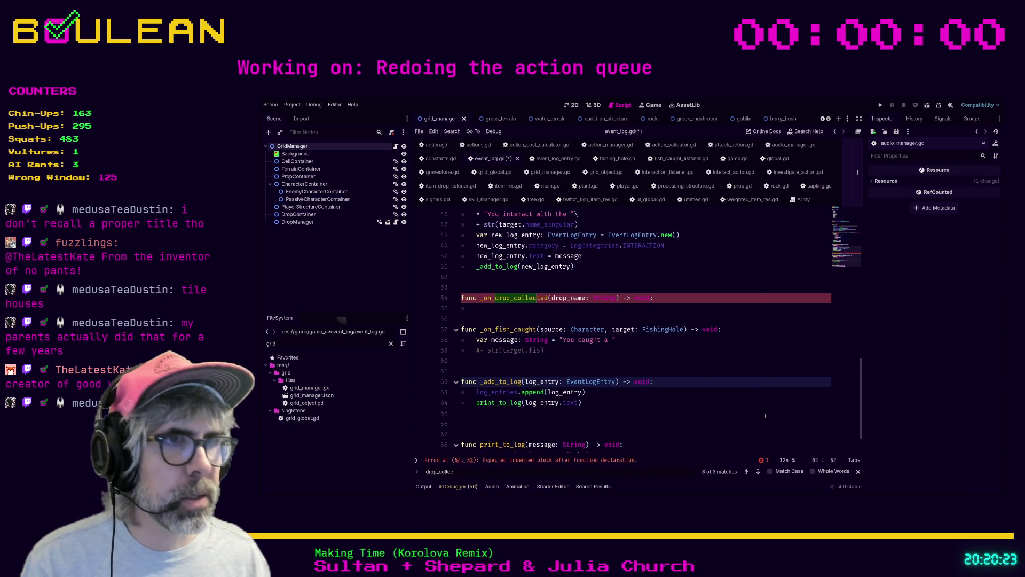
{"action": "left_click", "coordinate": [627, 312]}
- Write the message String as "You collected a " continued onto a str(drop_name) line
{"action": "scroll", "coordinate": [708, 368], "scroll_direction": "up", "scroll_amount": 2}
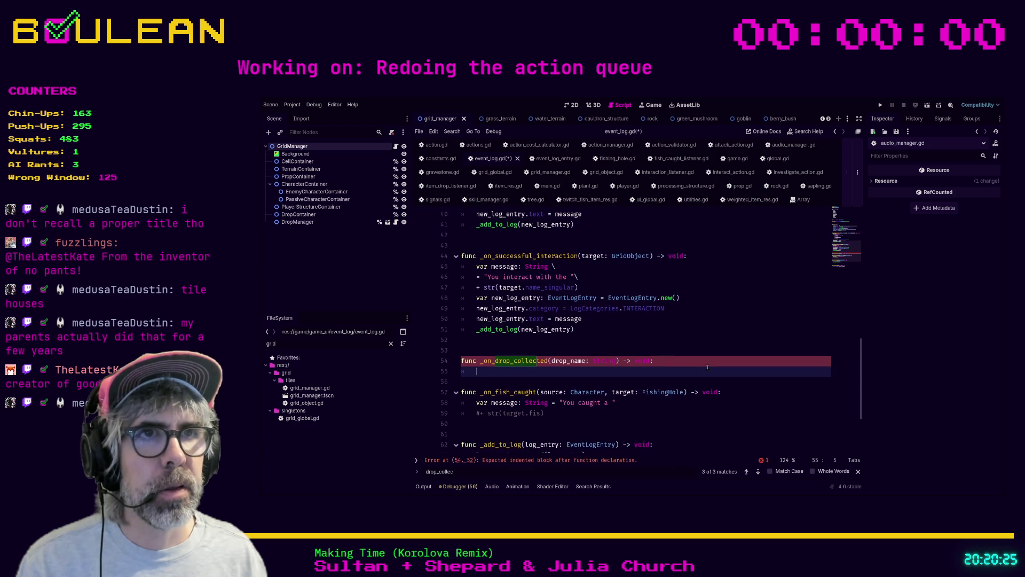
{"action": "type", "text": "var m"}
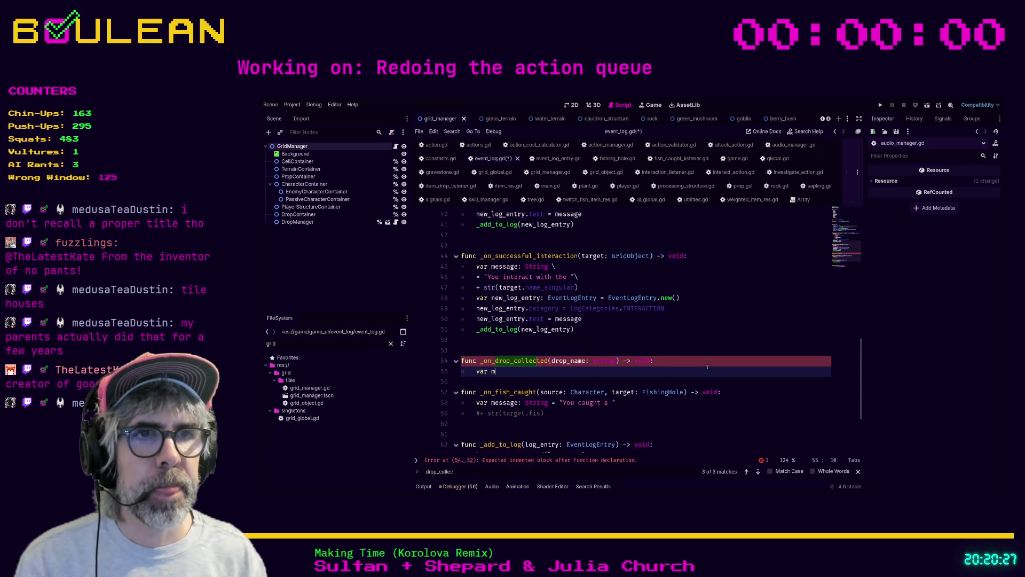
{"action": "type", "text": "m:String \\"}
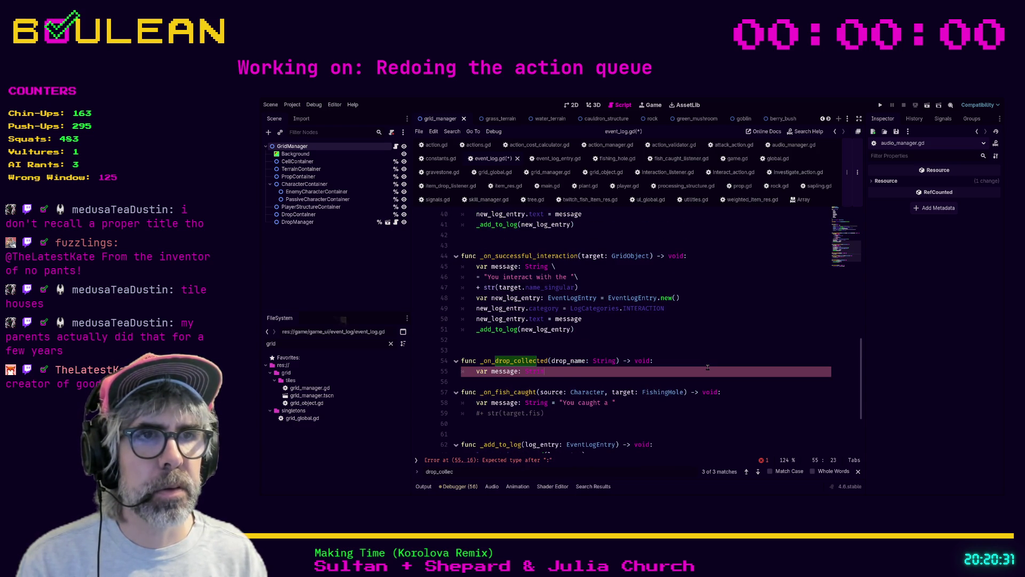
{"action": "key", "text": "Return"}
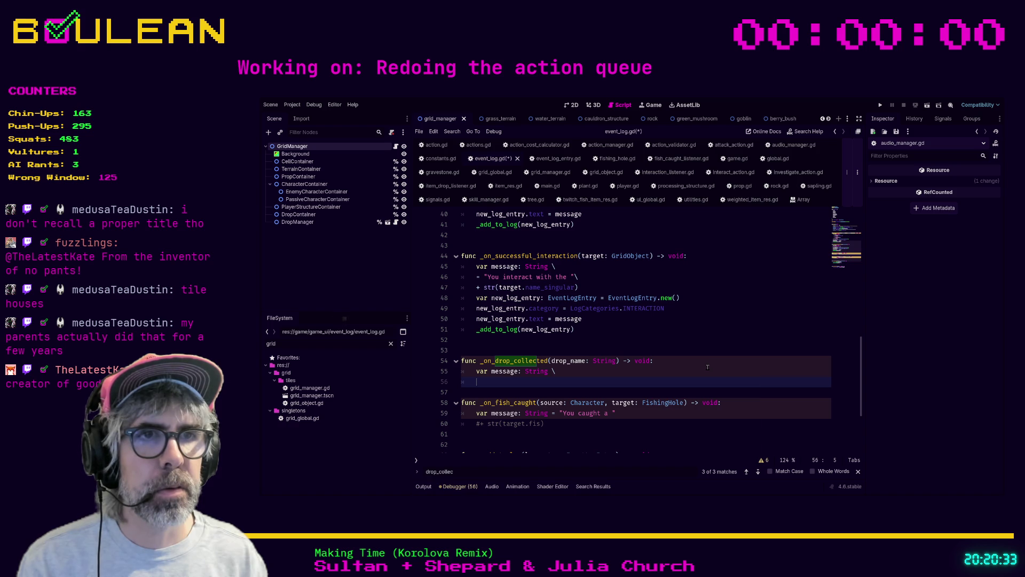
{"action": "type", "text": "= \"You"}
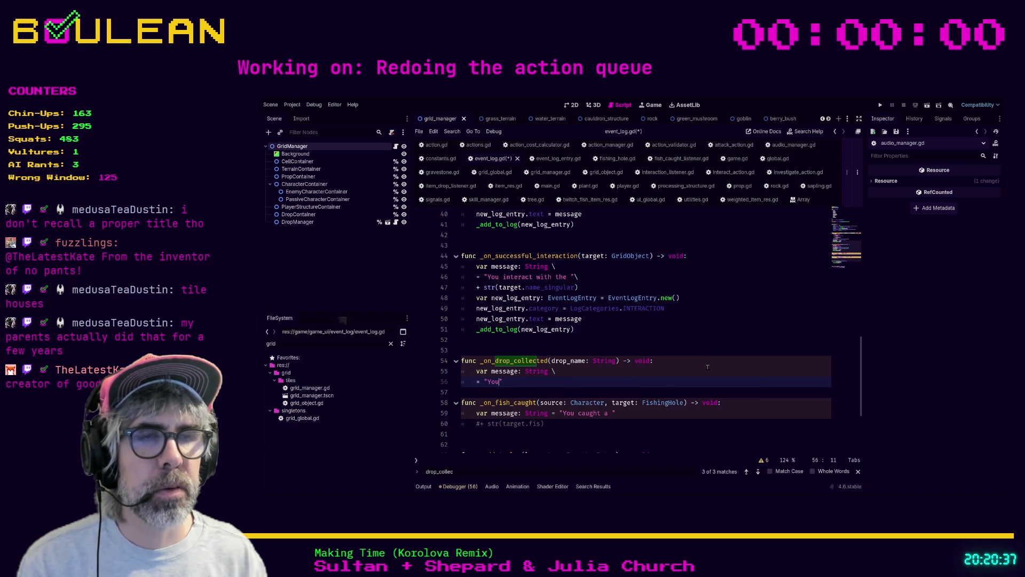
{"action": "type", "text": " colle"}
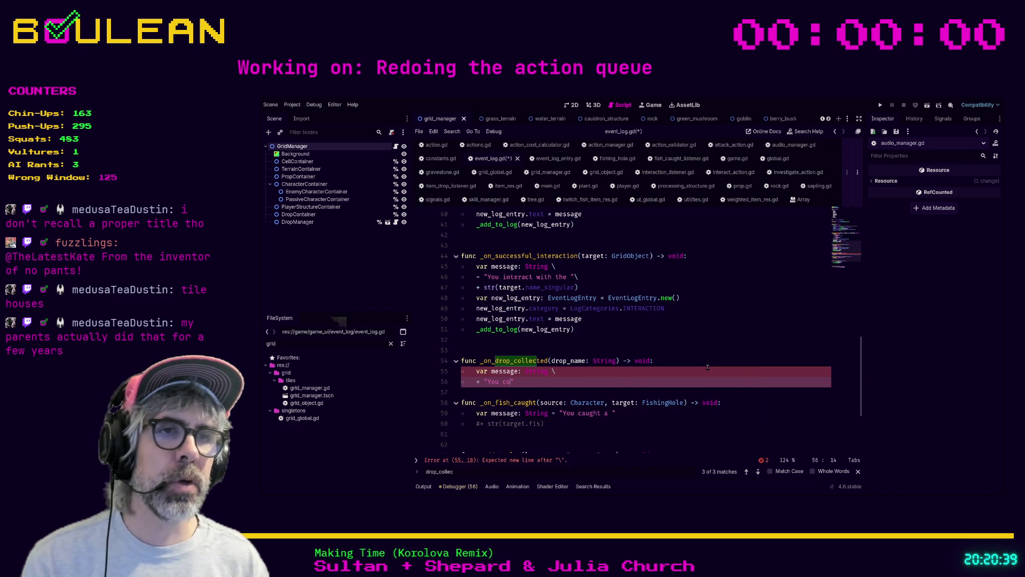
{"action": "type", "text": "cted"}
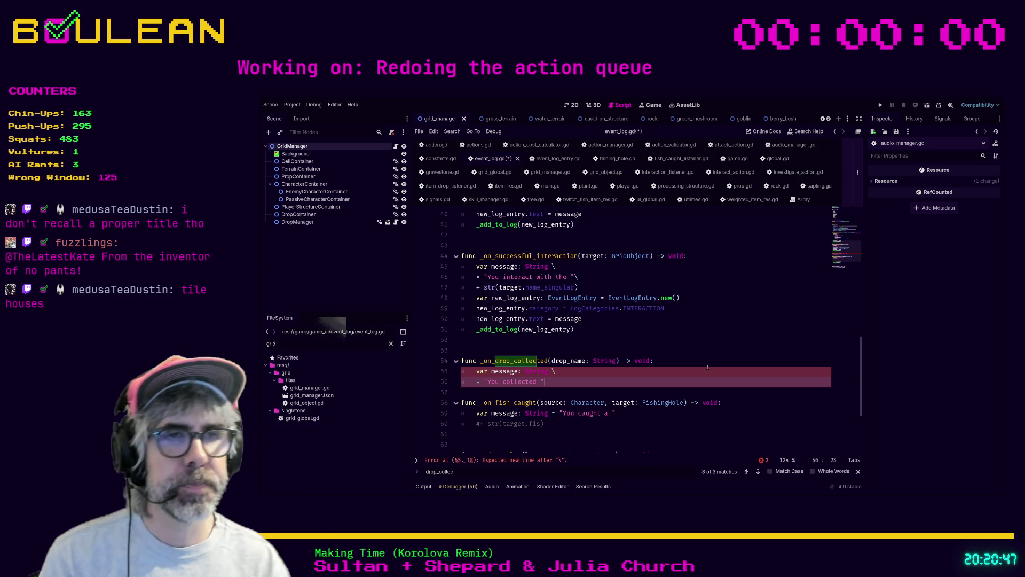
{"action": "key", "text": "Left"}
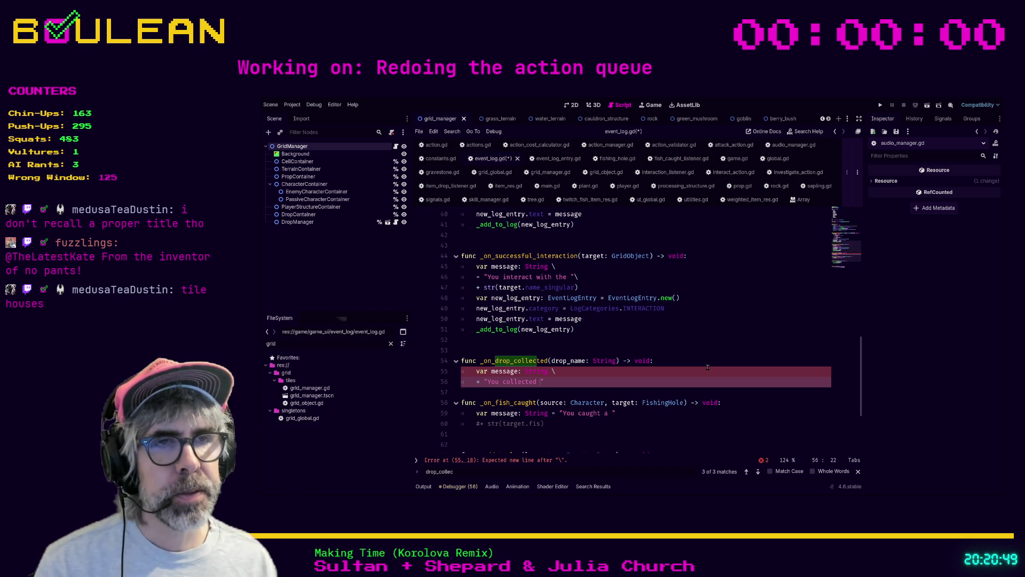
{"action": "type", "text": "a"}
{"action": "key", "text": "Right"}
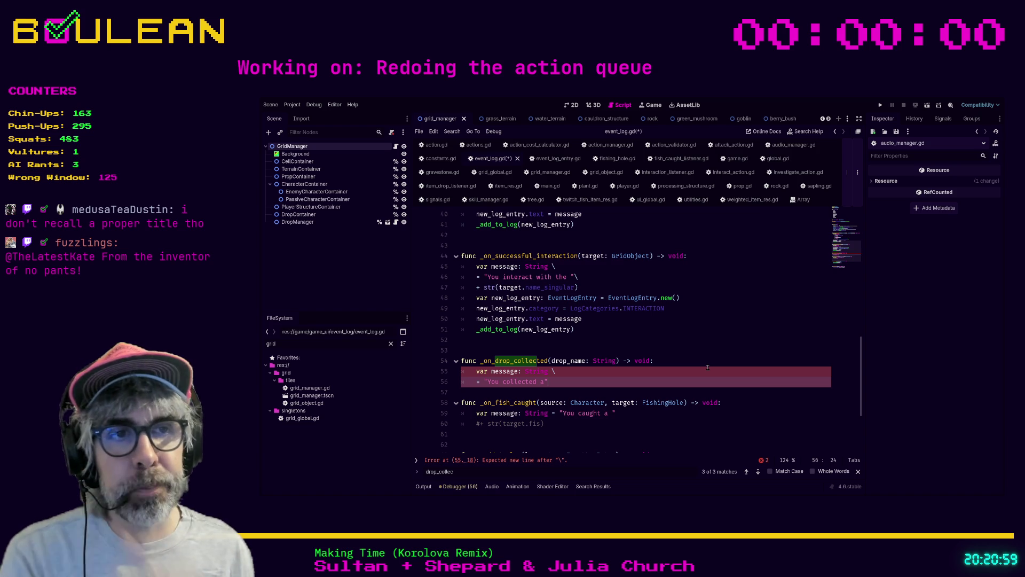
{"action": "key", "text": "Left"}
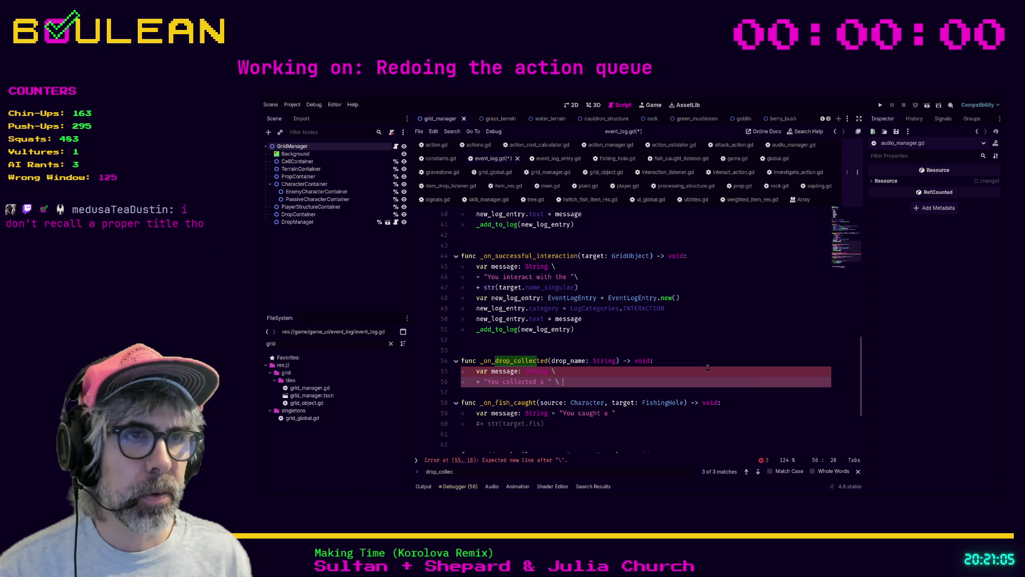
{"action": "key", "text": "Return"}
{"action": "type", "text": "+ st"}
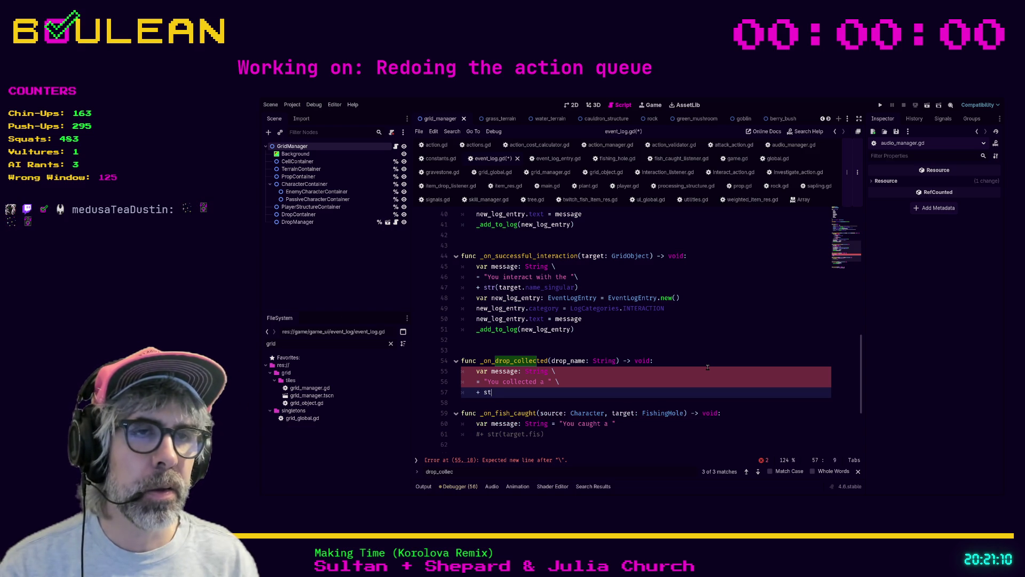
{"action": "type", "text": "r(dr"}
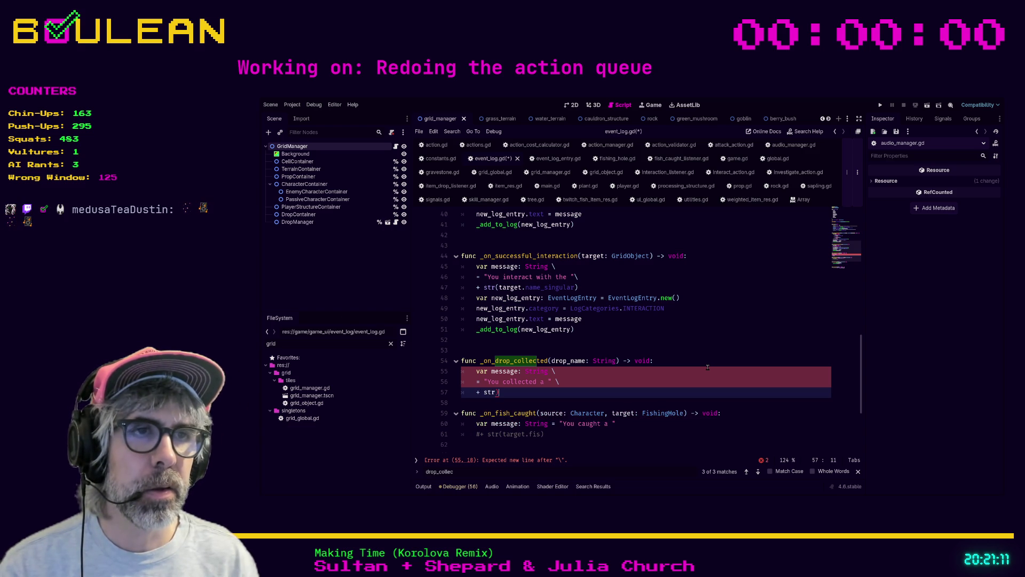
{"action": "type", "text": "op_na"}
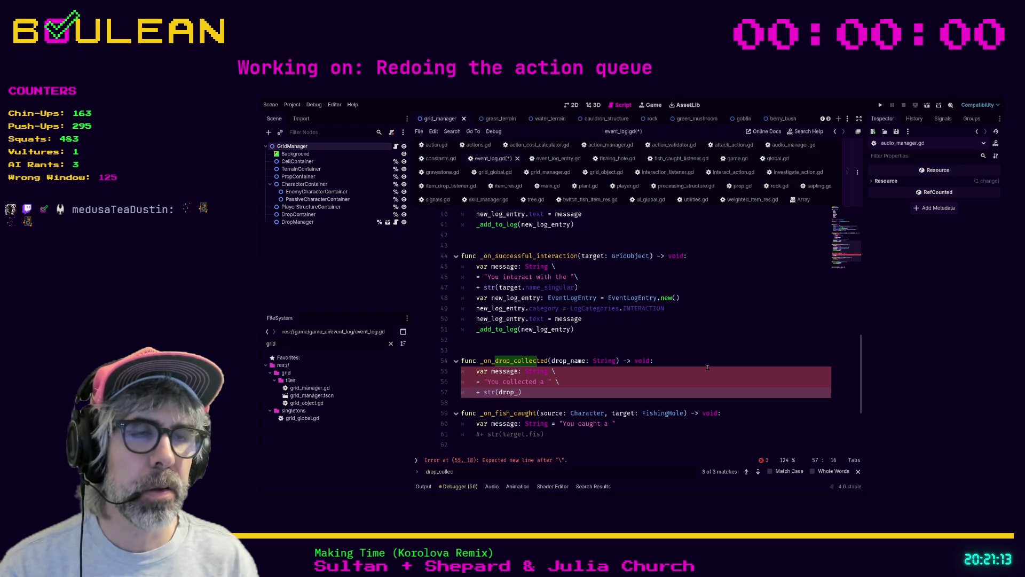
{"action": "type", "text": "me"}
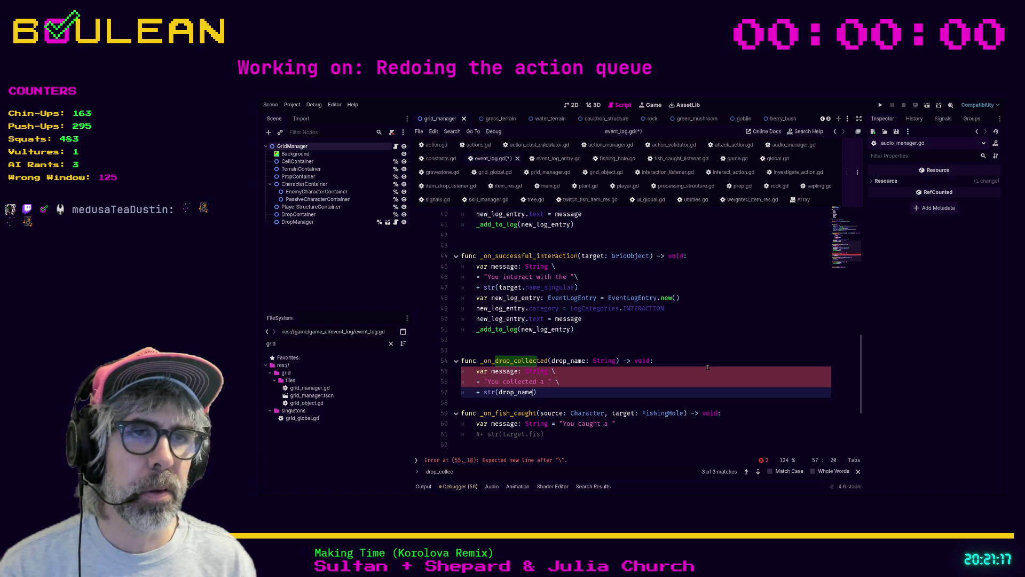
{"action": "type", "text": ")"}
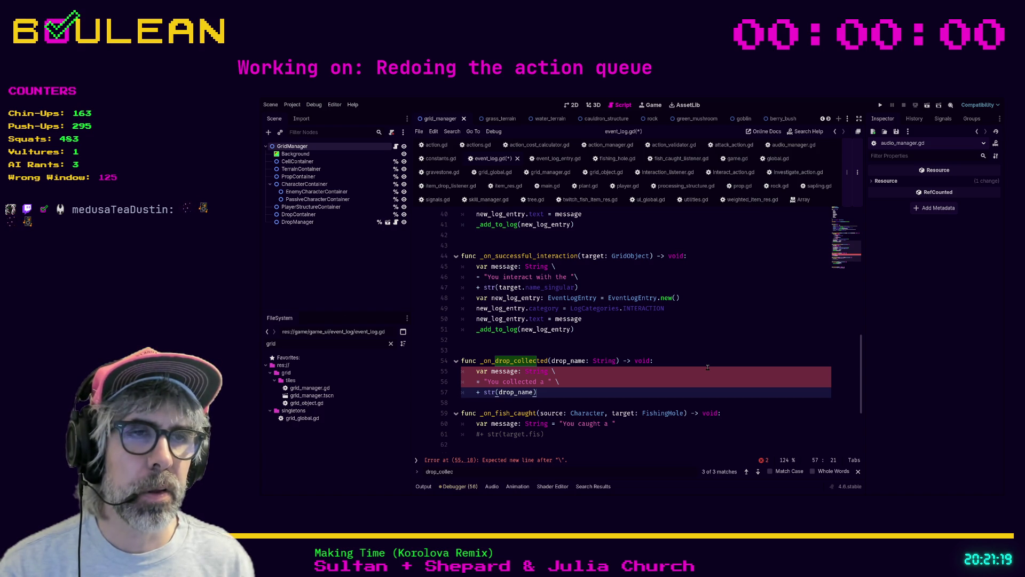
- Remove the stray spaces around the line-continuation backslash to clear the error
{"action": "key", "text": "Up"}
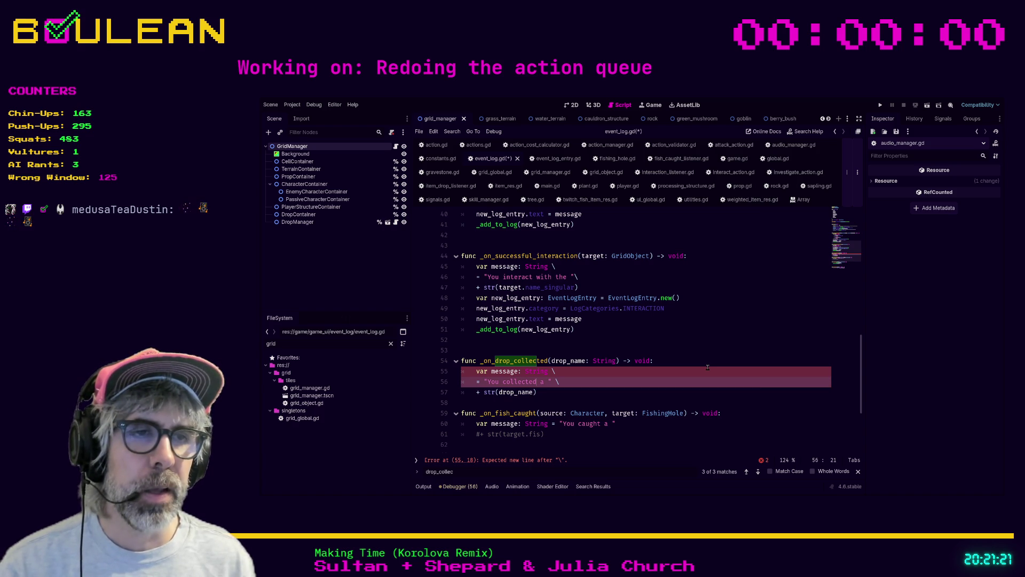
{"action": "key", "text": "Right"}
{"action": "key", "text": "Right"}
{"action": "key", "text": "Right"}
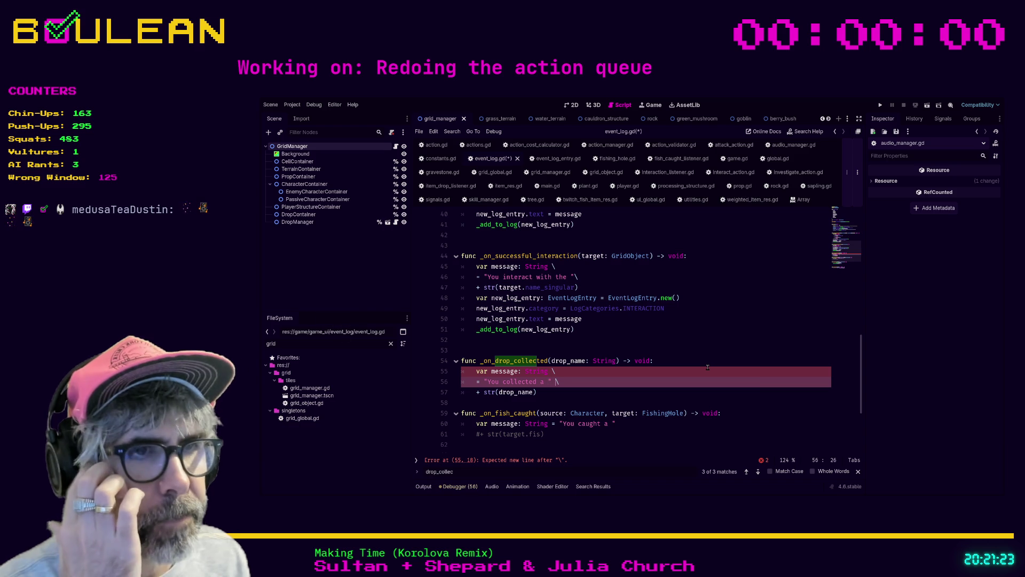
{"action": "key", "text": "Down"}
{"action": "key", "text": "Up"}
{"action": "key", "text": "Up"}
{"action": "key", "text": "BackSpace"}
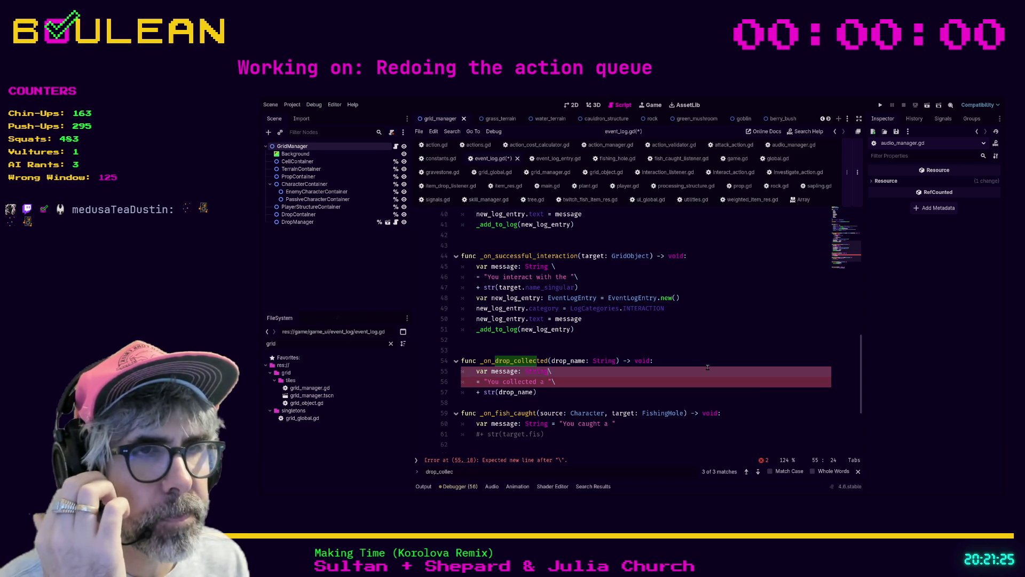
{"action": "key", "text": "Down"}
{"action": "key", "text": "Down"}
{"action": "key", "text": "Up"}
{"action": "key", "text": "Down"}
{"action": "key", "text": "Home"}
{"action": "key", "text": "Left"}
{"action": "key", "text": "Left"}
{"action": "key", "text": "Up"}
{"action": "key", "text": "End"}
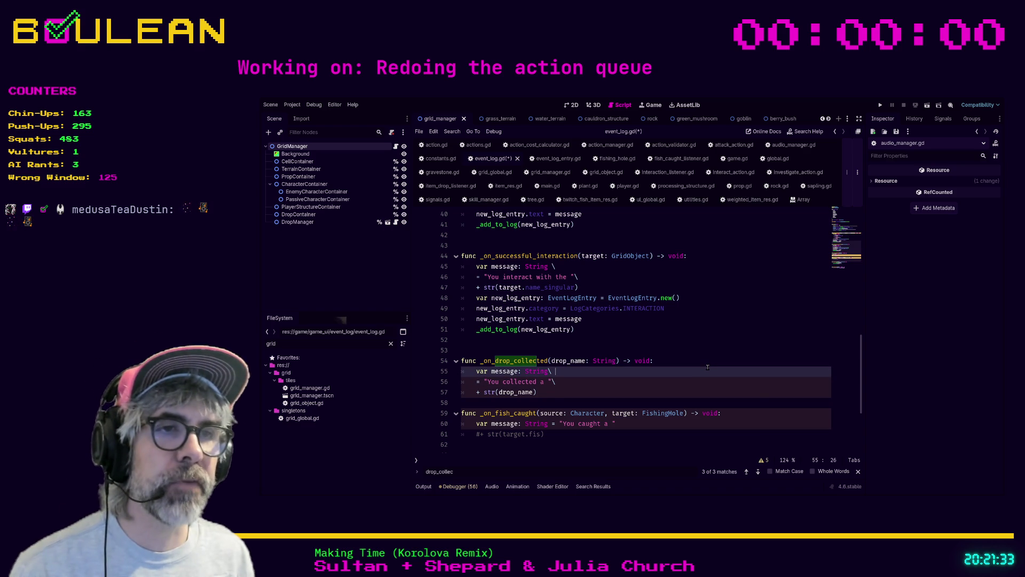
{"action": "key", "text": "Down"}
{"action": "key", "text": "Down"}
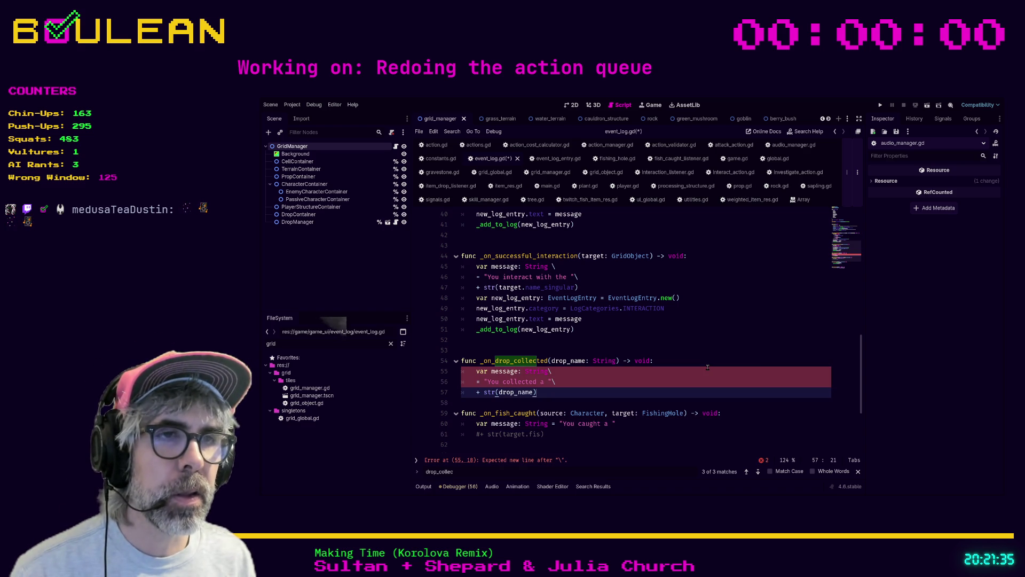
{"action": "left_click", "coordinate": [707, 367]}
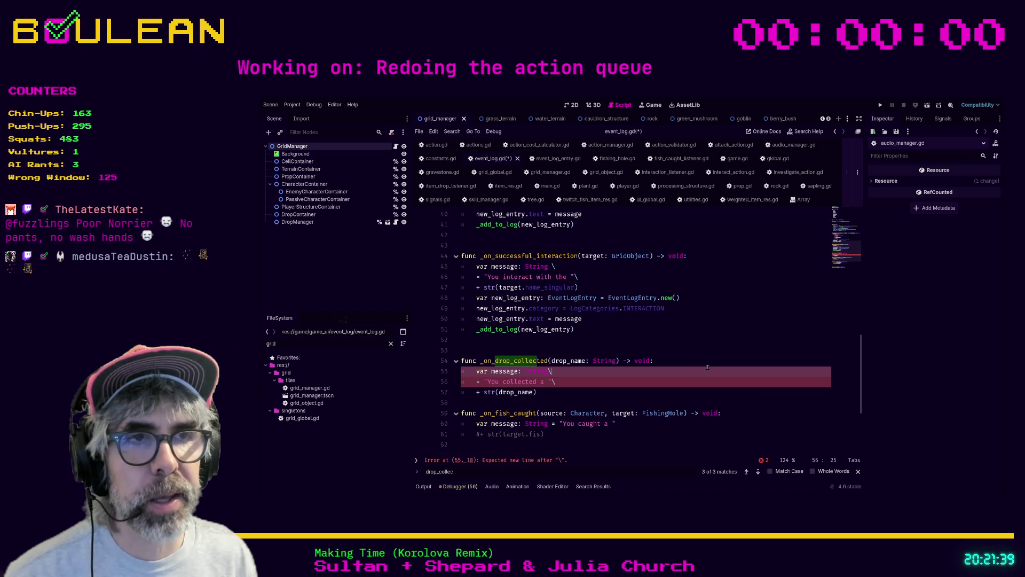
{"action": "key", "text": "BackSpace"}
- Fix the remaining backslash spacing on the message lines and save event_log.gd
{"action": "key", "text": "Left"}
{"action": "key", "text": "Down"}
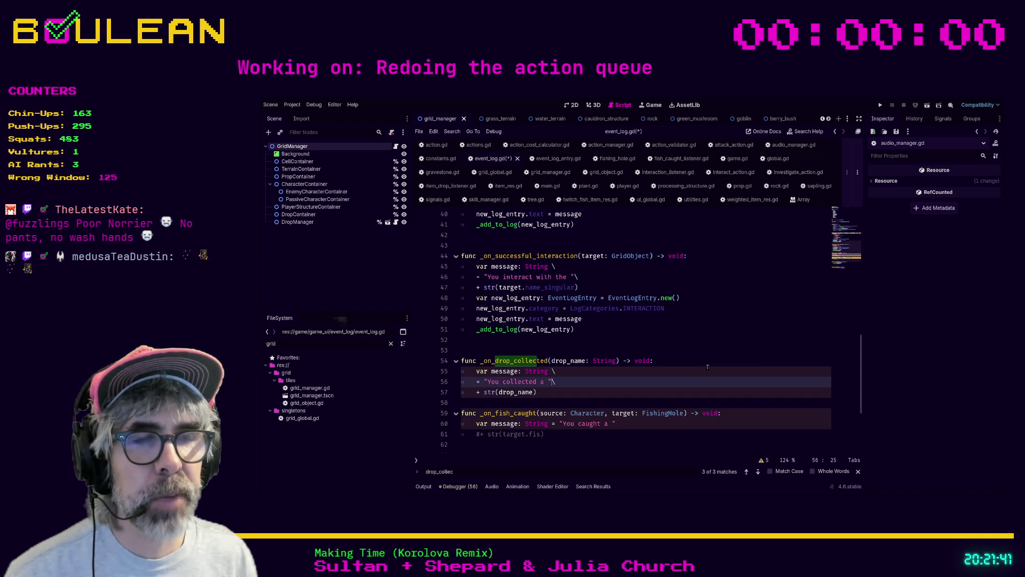
{"action": "key", "text": "Down"}
{"action": "key", "text": "Home"}
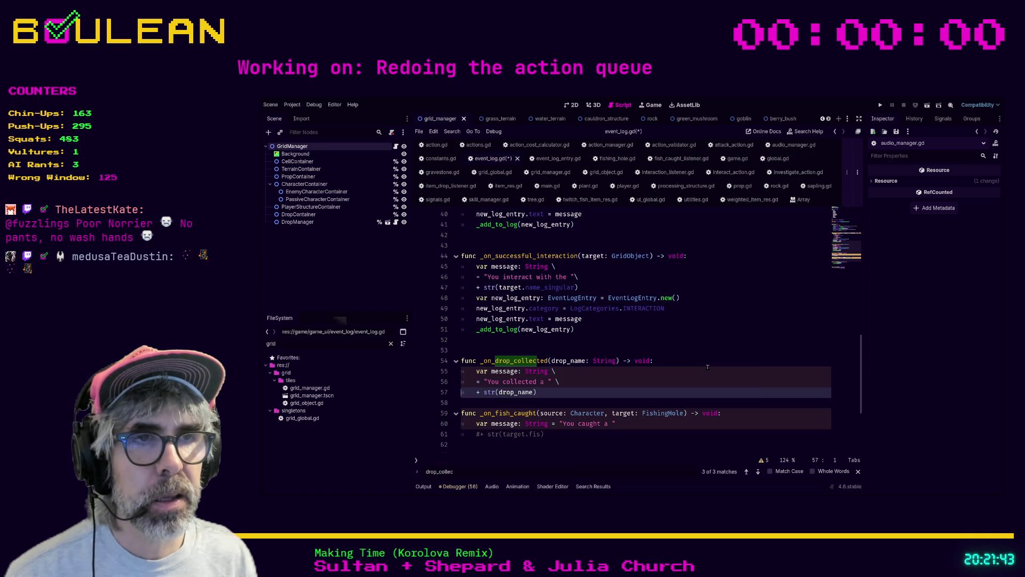
{"action": "key", "text": "Left"}
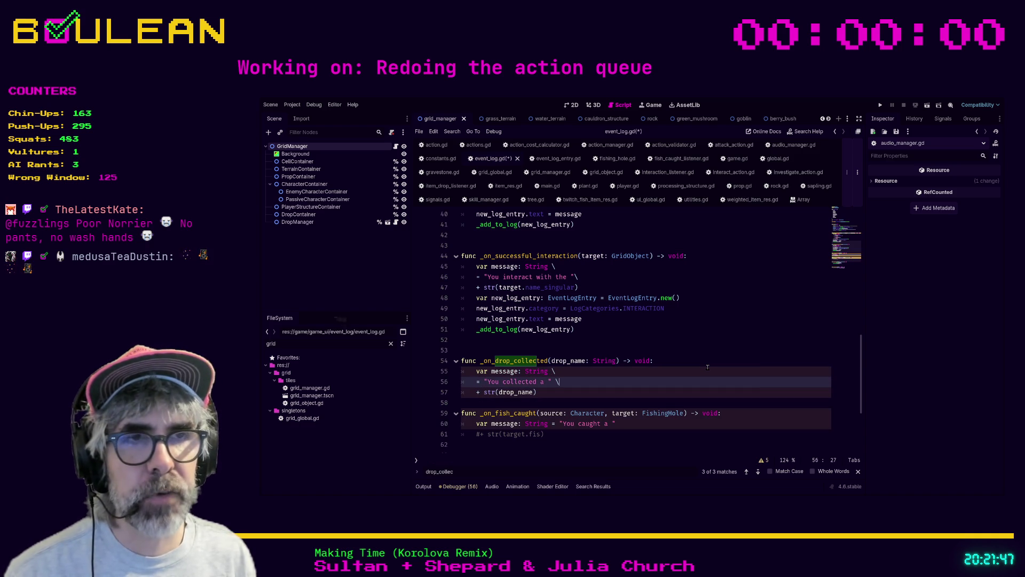
{"action": "key", "text": "Up"}
{"action": "key", "text": "Down"}
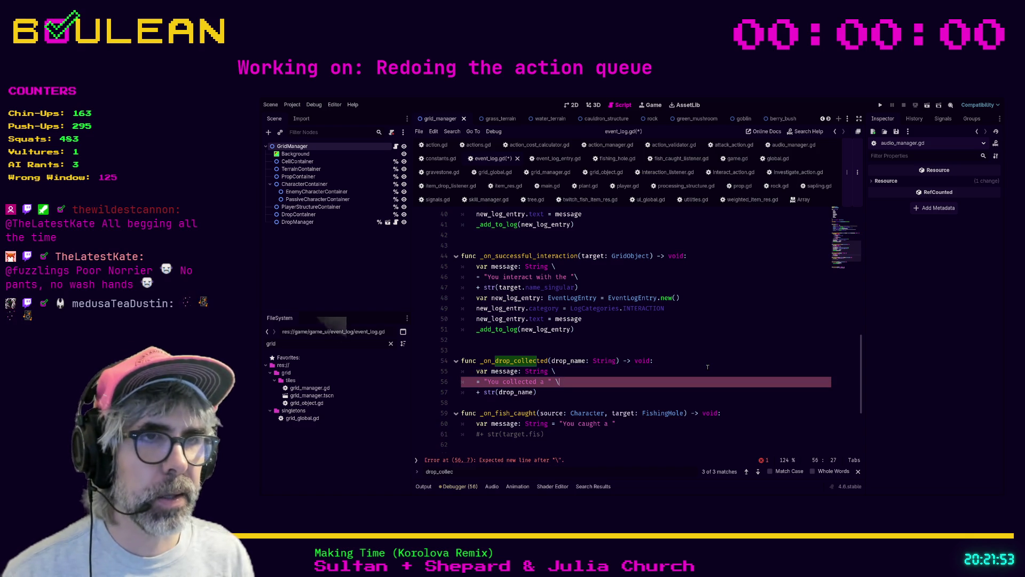
{"action": "key", "text": "BackSpace"}
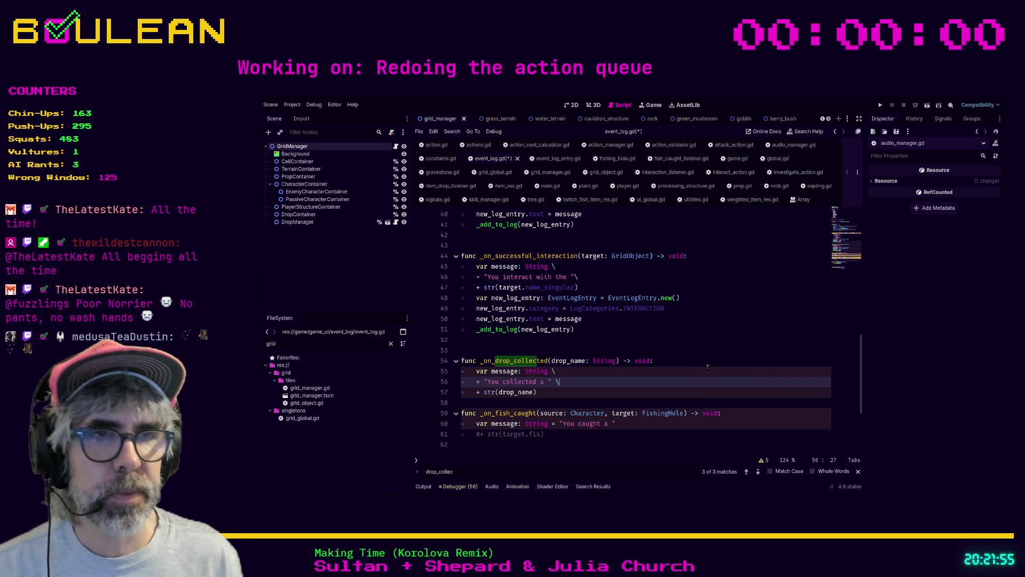
{"action": "key", "text": "Down"}
{"action": "key", "text": "Return"}
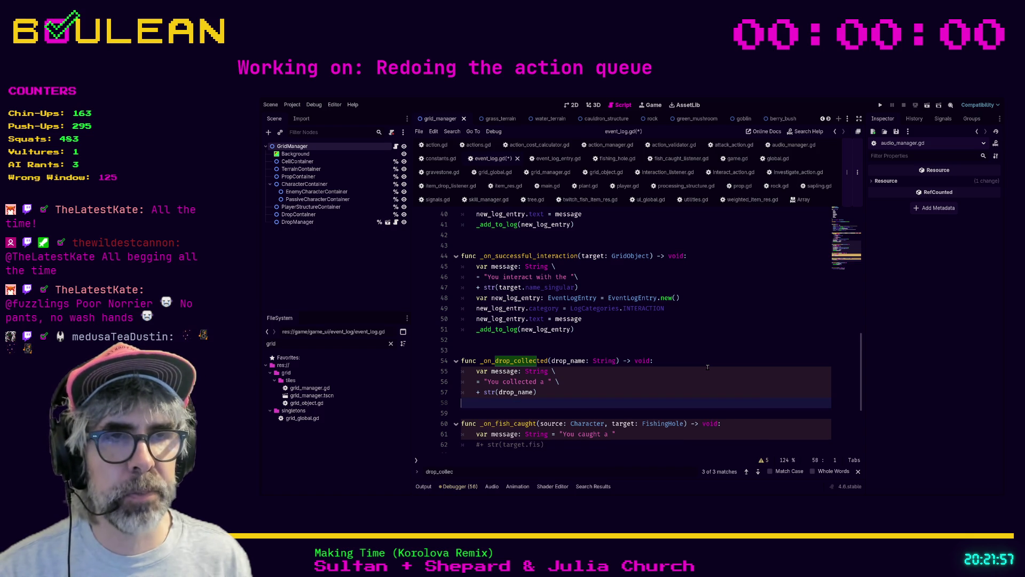
{"action": "key", "text": "ctrl+s"}
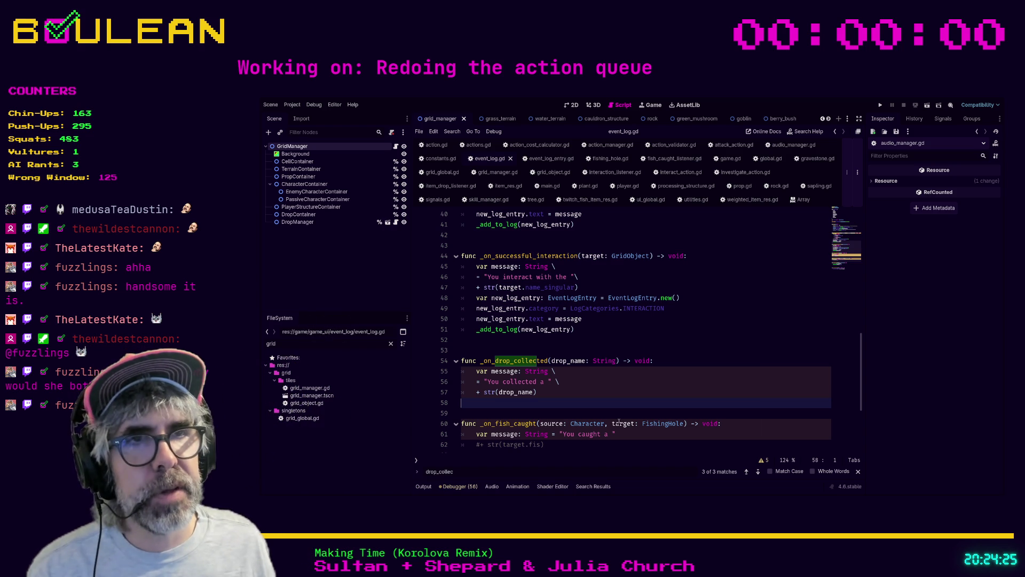
- Add blank lines below the drop-collected message code
{"action": "left_click", "coordinate": [582, 395]}
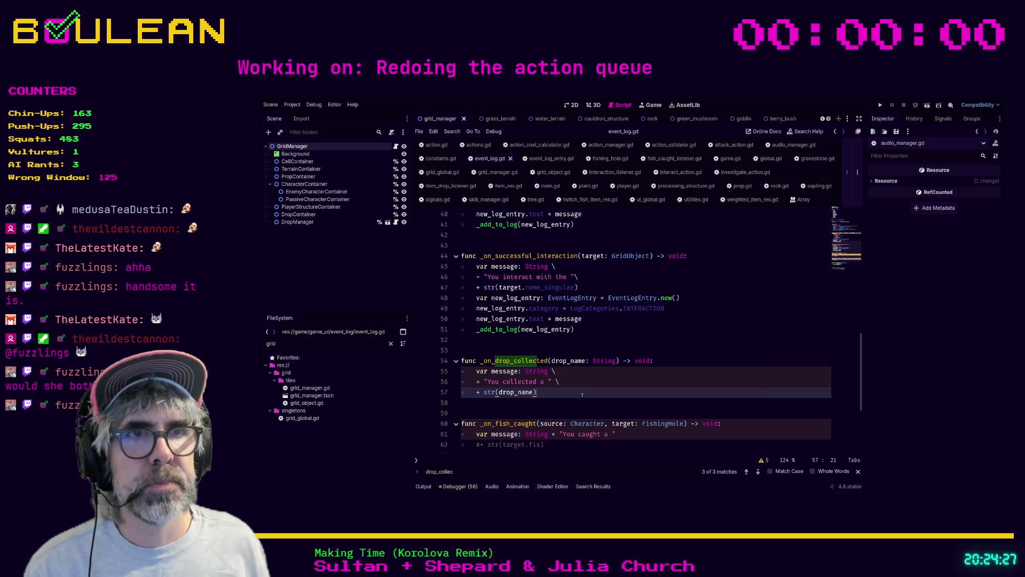
{"action": "key", "text": "Return"}
{"action": "type", "text": "new_log"}
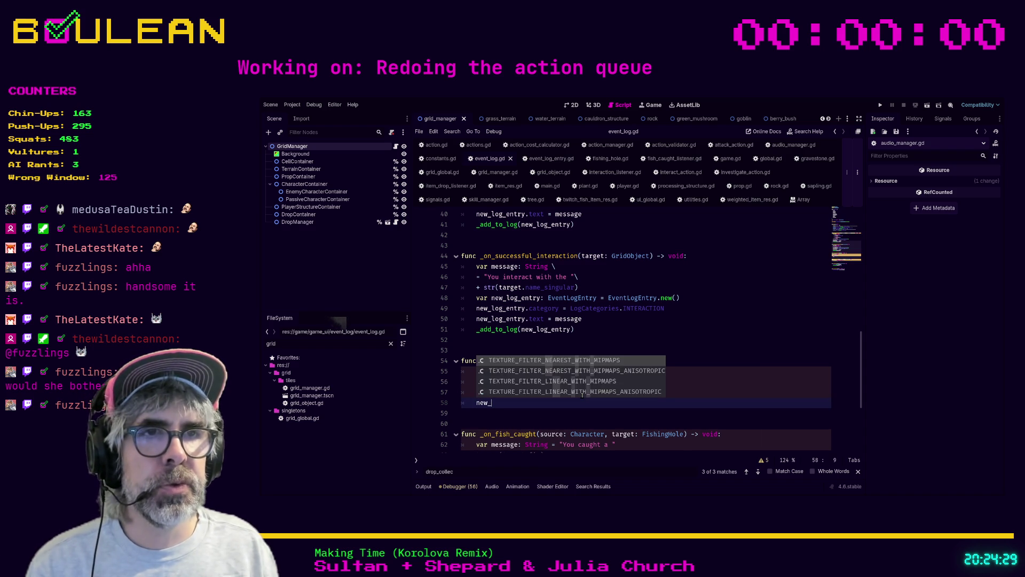
{"action": "key", "text": "BackSpace"}
{"action": "key", "text": "BackSpace"}
{"action": "key", "text": "BackSpace"}
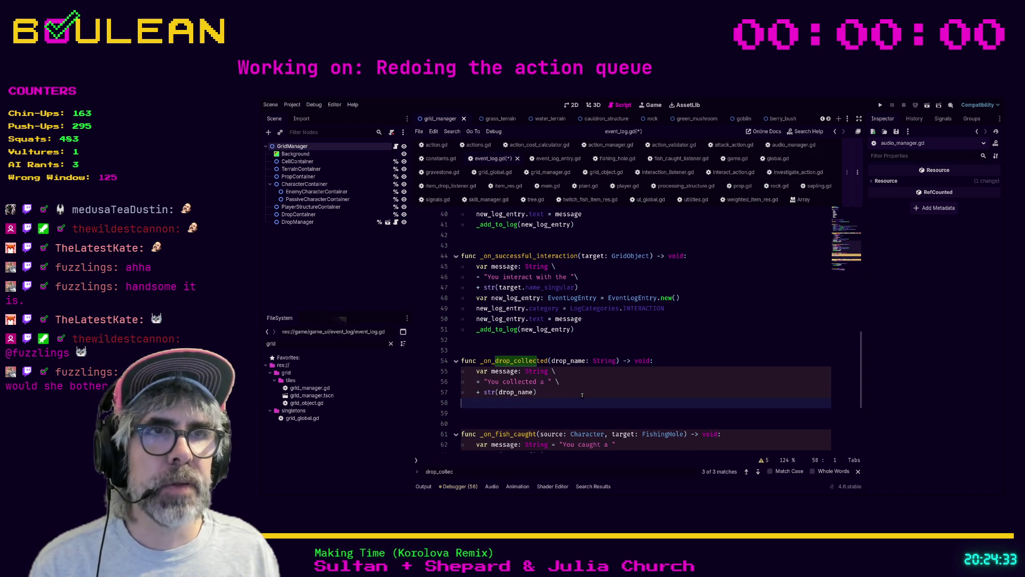
{"action": "key", "text": "Return"}
{"action": "key", "text": "Return"}
- Declare func _instantiate_log_entry(category: LogCategories, text: String) -> void: there
{"action": "type", "text": "func "}
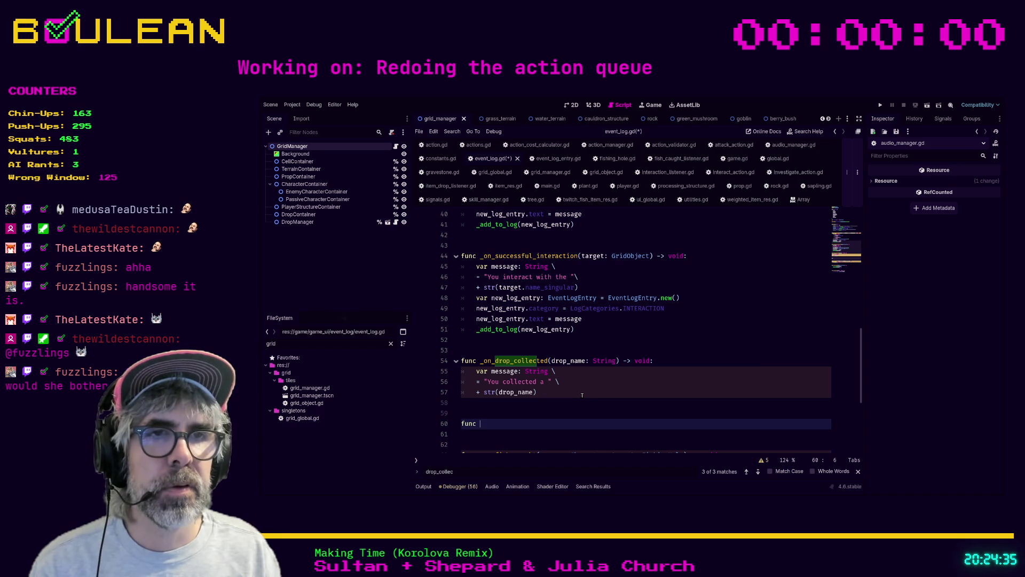
{"action": "type", "text": "_create_"}
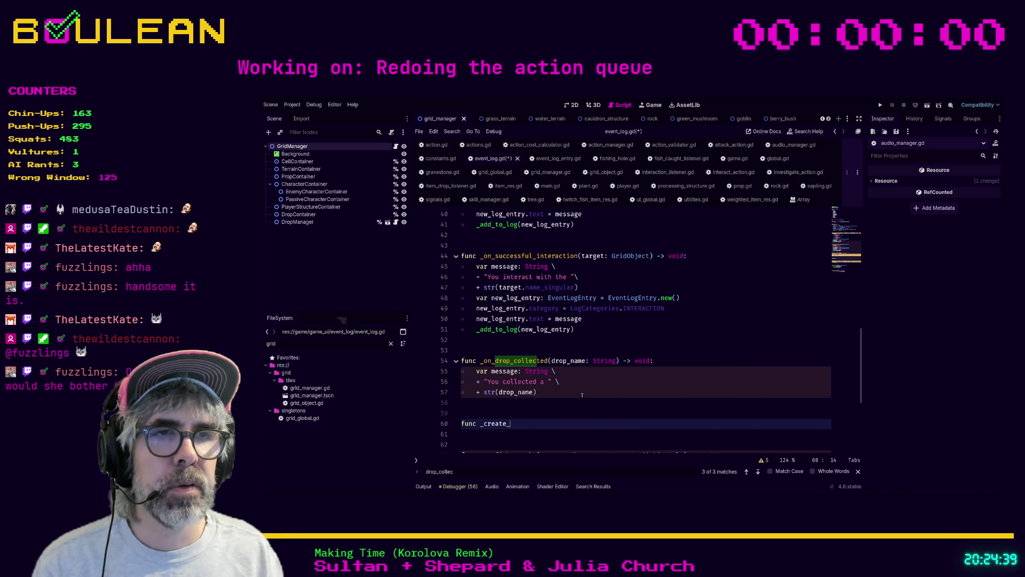
{"action": "key", "text": "BackSpace"}
{"action": "key", "text": "BackSpace"}
{"action": "key", "text": "BackSpace"}
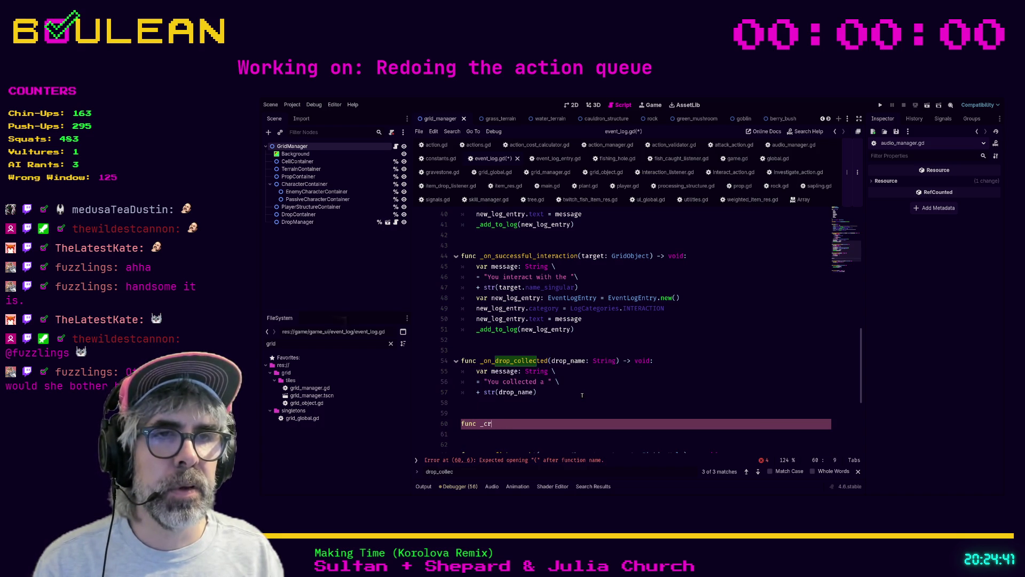
{"action": "type", "text": "instantiate_l"}
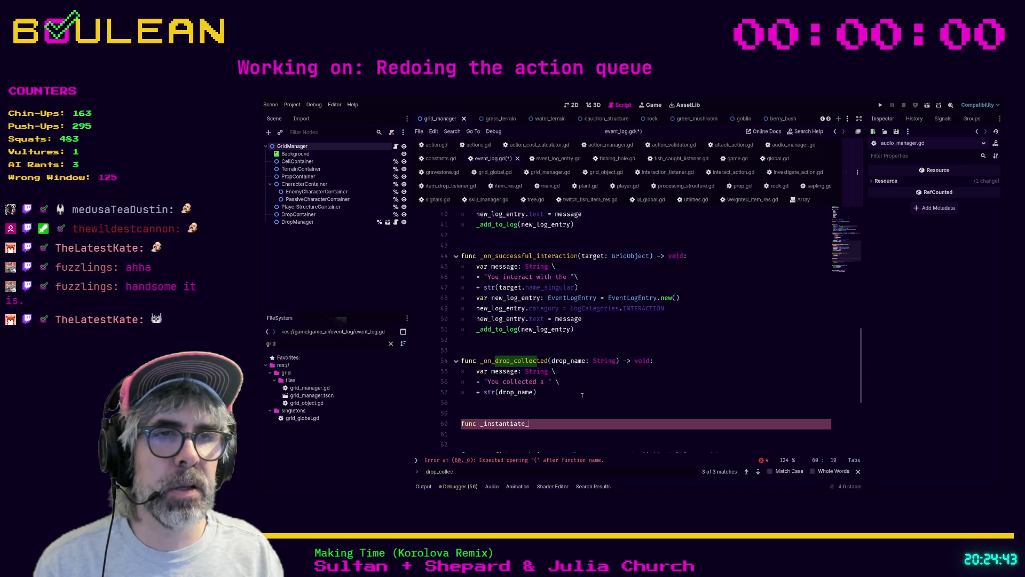
{"action": "type", "text": "og_"}
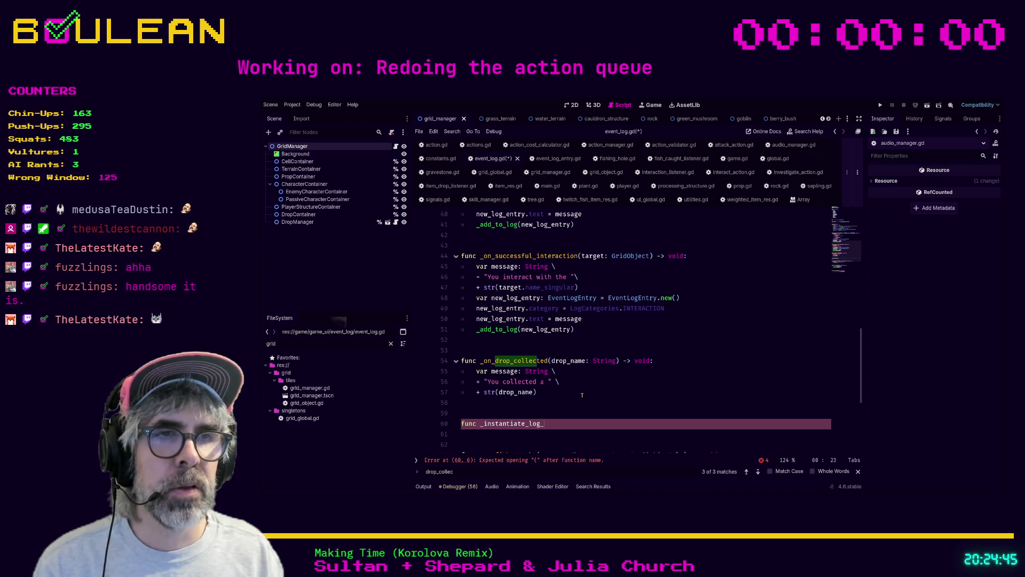
{"action": "type", "text": "entry("}
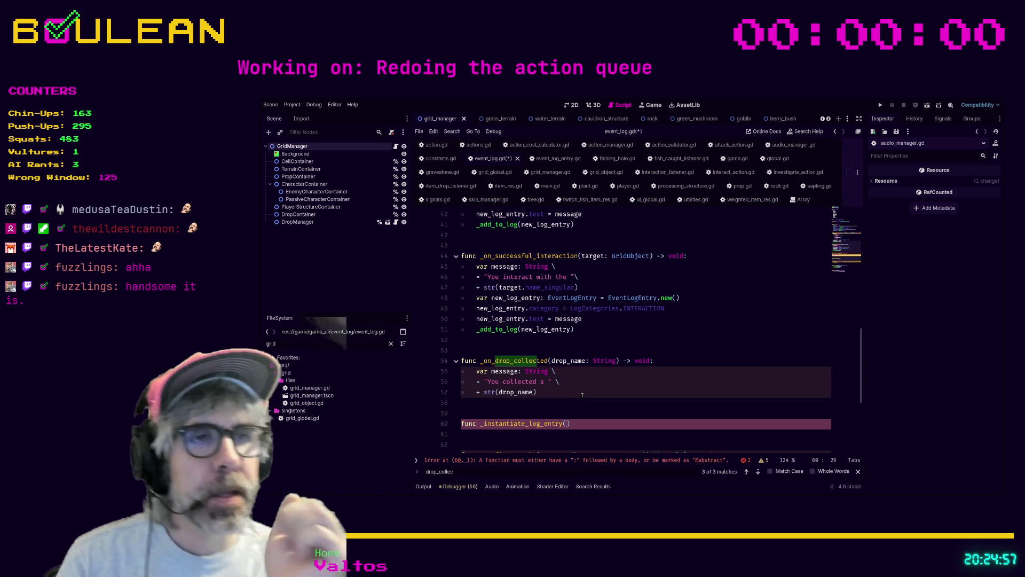
{"action": "type", "text": "category: LO"}
{"action": "key", "text": "Return"}
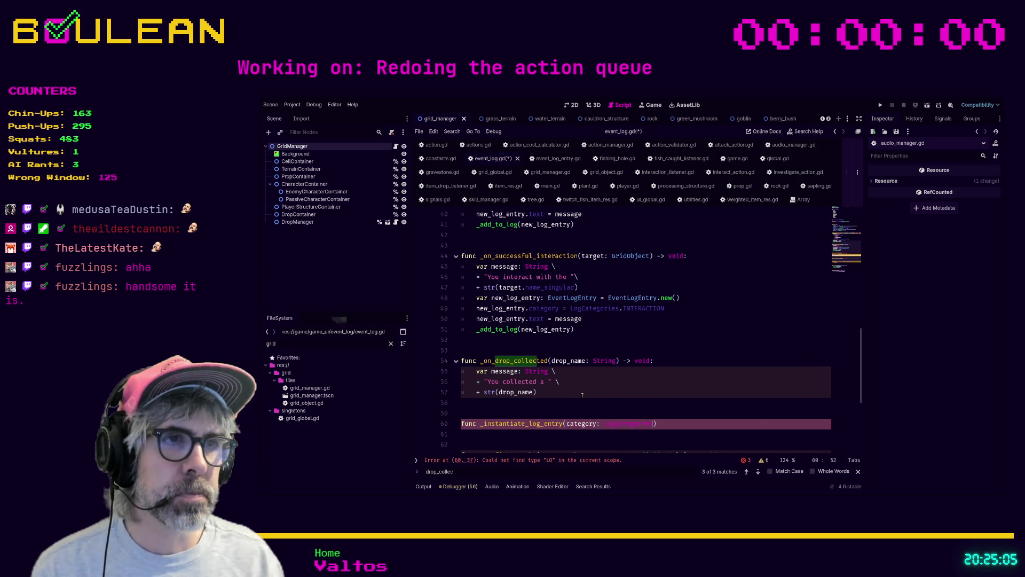
{"action": "type", "text": ", text: String"}
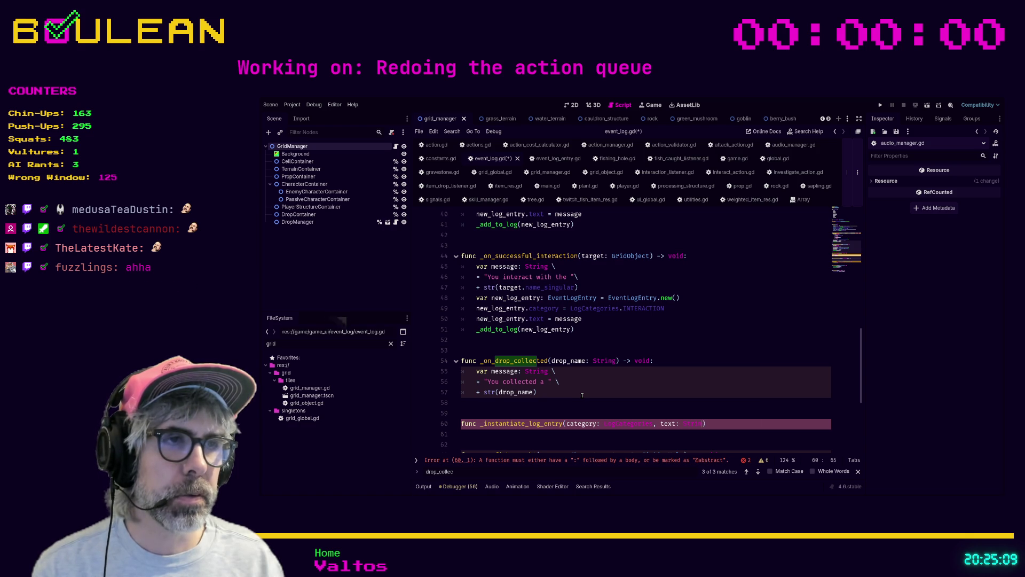
{"action": "type", "text": ") -> vo"}
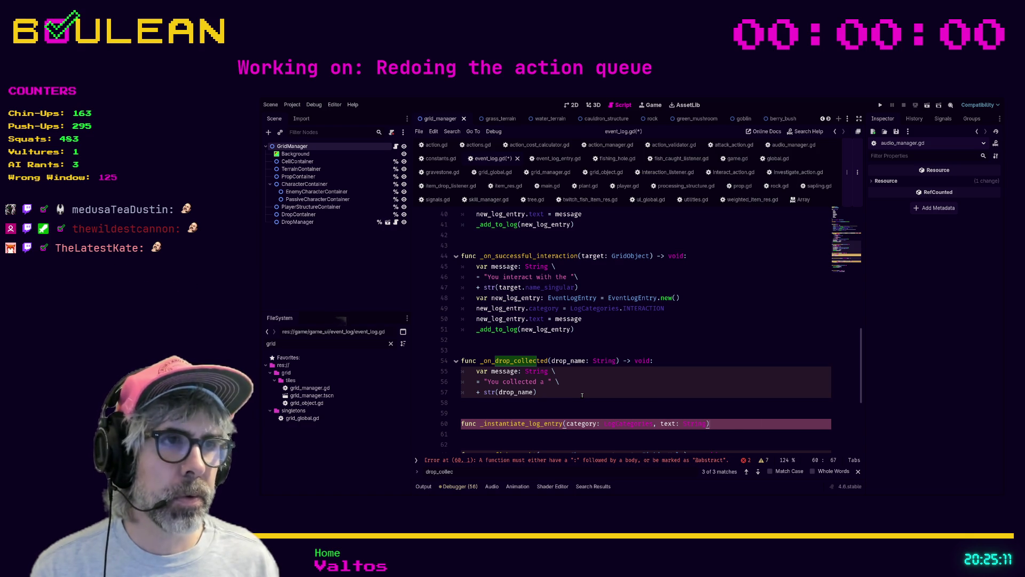
{"action": "type", "text": "id:"}
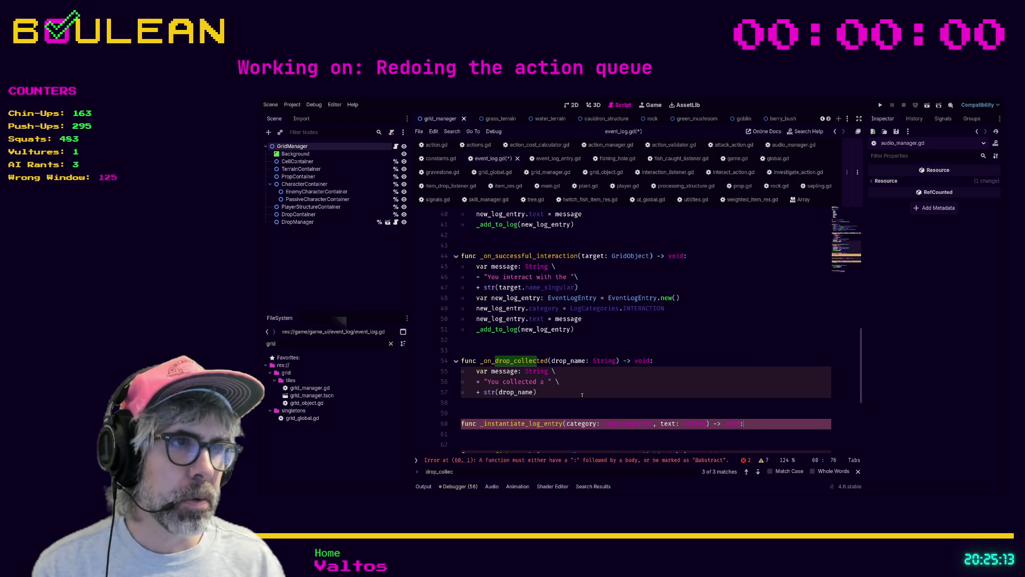
{"action": "key", "text": "Return"}
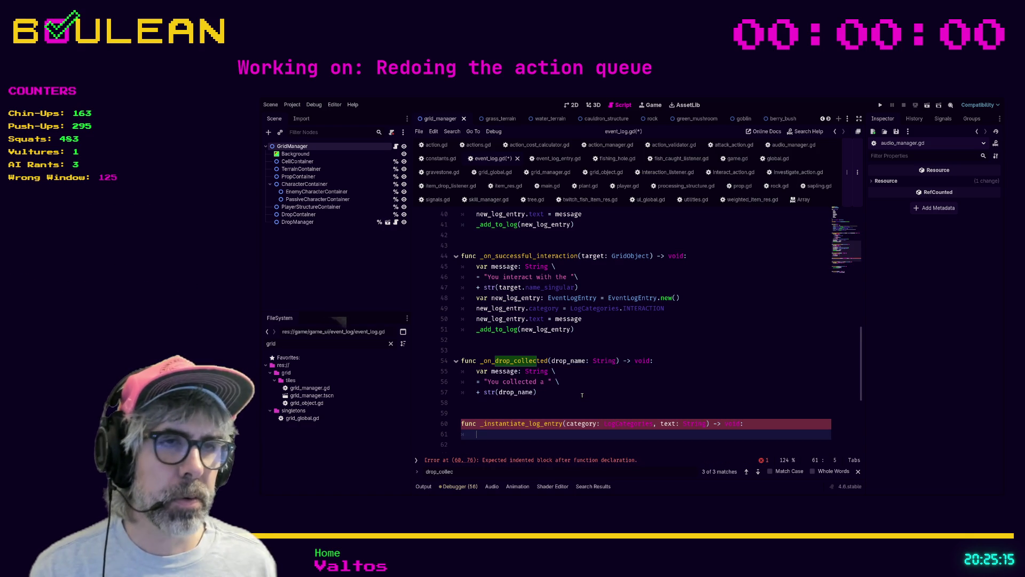
- Declare var new_log_entry: EventLogEntry = EventLogEntry.new() in the helper's body
{"action": "scroll", "coordinate": [581, 388], "scroll_direction": "down", "scroll_amount": 2}
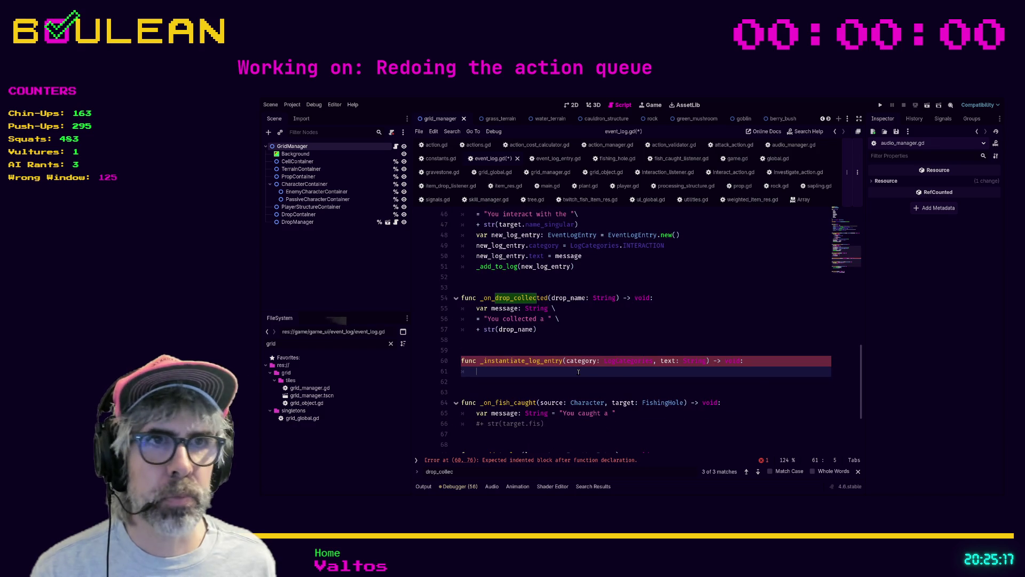
{"action": "type", "text": "new_l"}
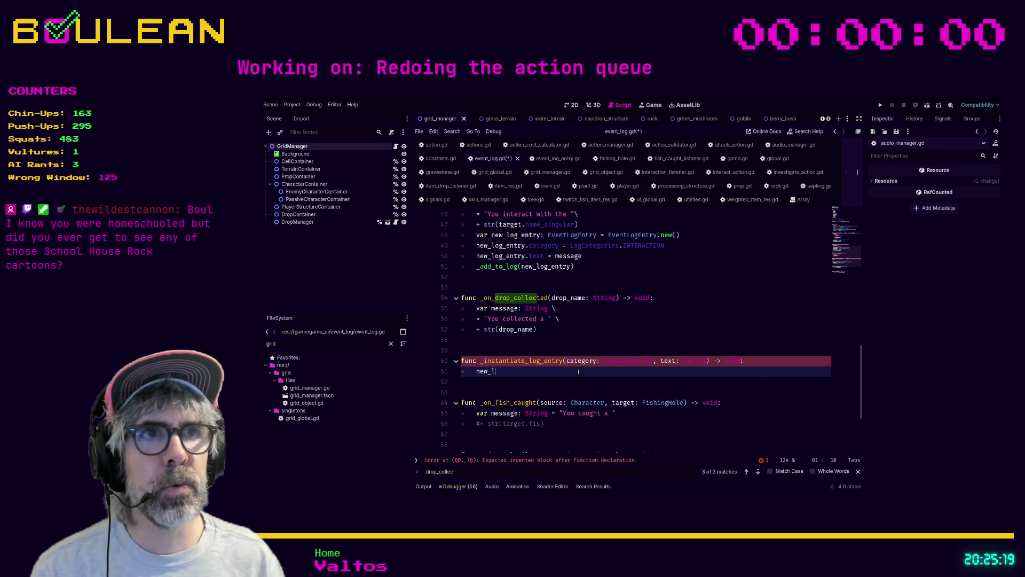
{"action": "type", "text": "og_entry.ca"}
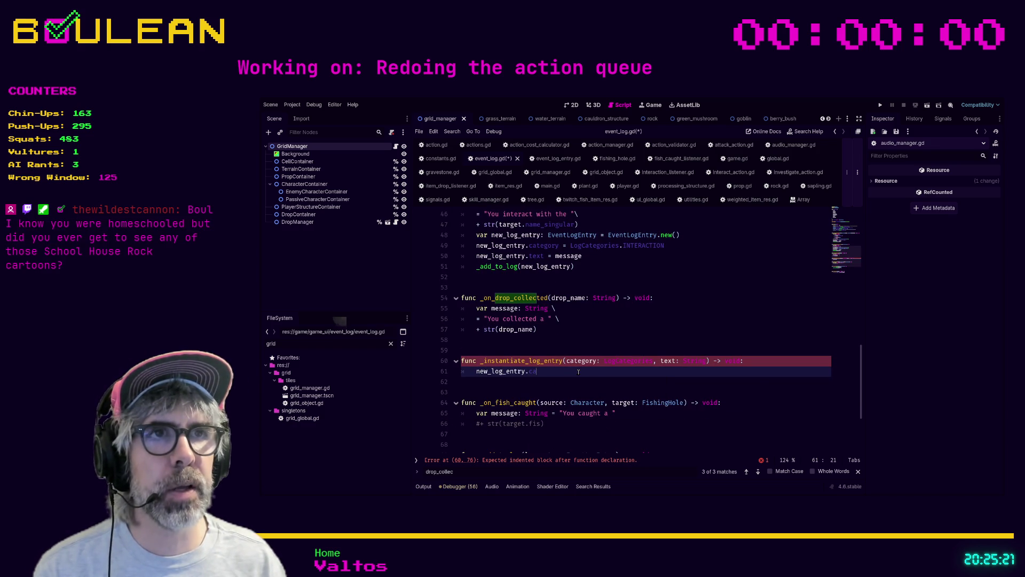
{"action": "key", "text": "BackSpace"}
{"action": "key", "text": "BackSpace"}
{"action": "key", "text": "BackSpace"}
{"action": "key", "text": "ctrl+BackSpace"}
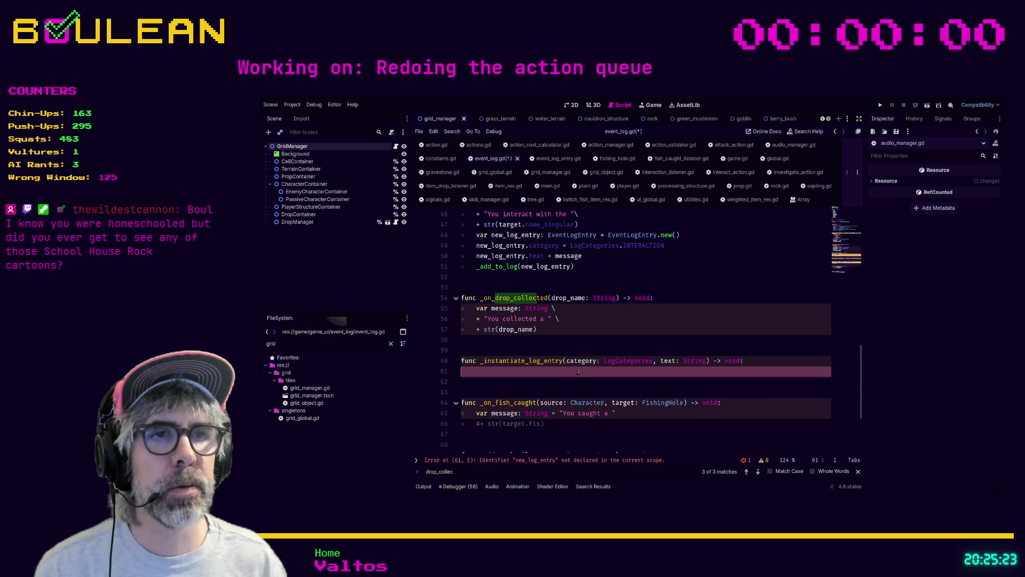
{"action": "type", "text": "var new_"}
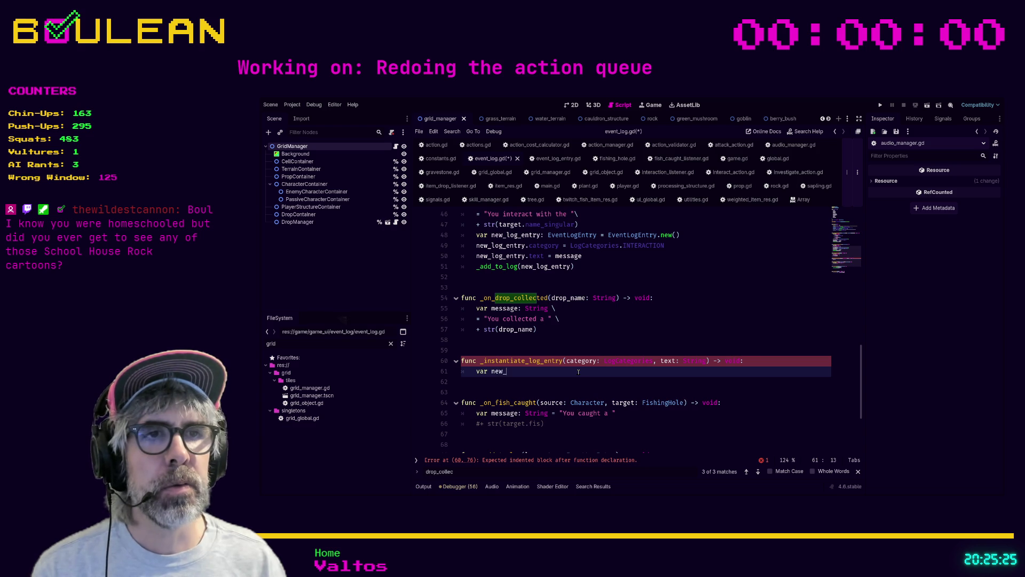
{"action": "type", "text": "log_entry:"}
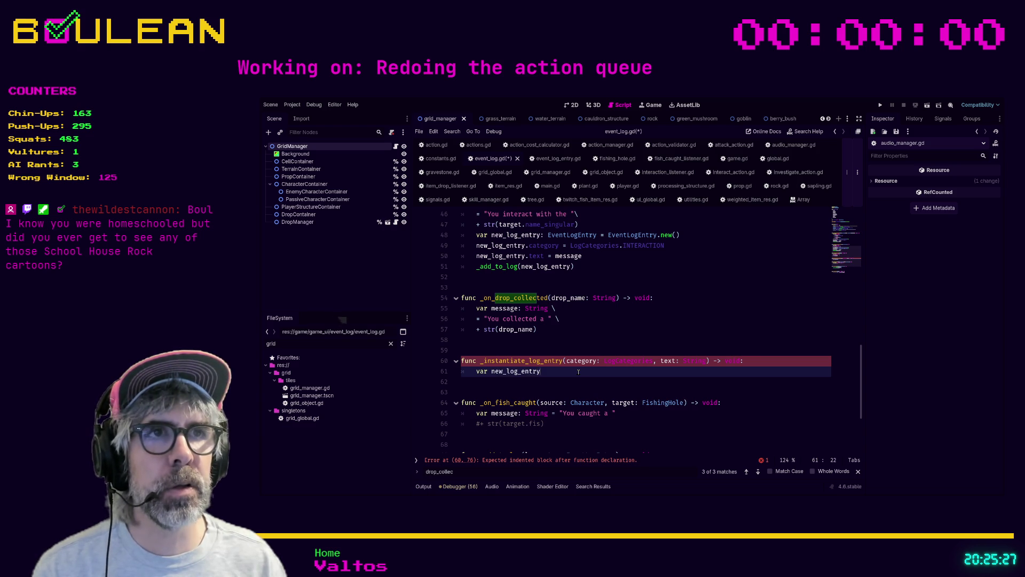
{"action": "key", "text": "BackSpace"}
{"action": "type", "text": "EventLog"}
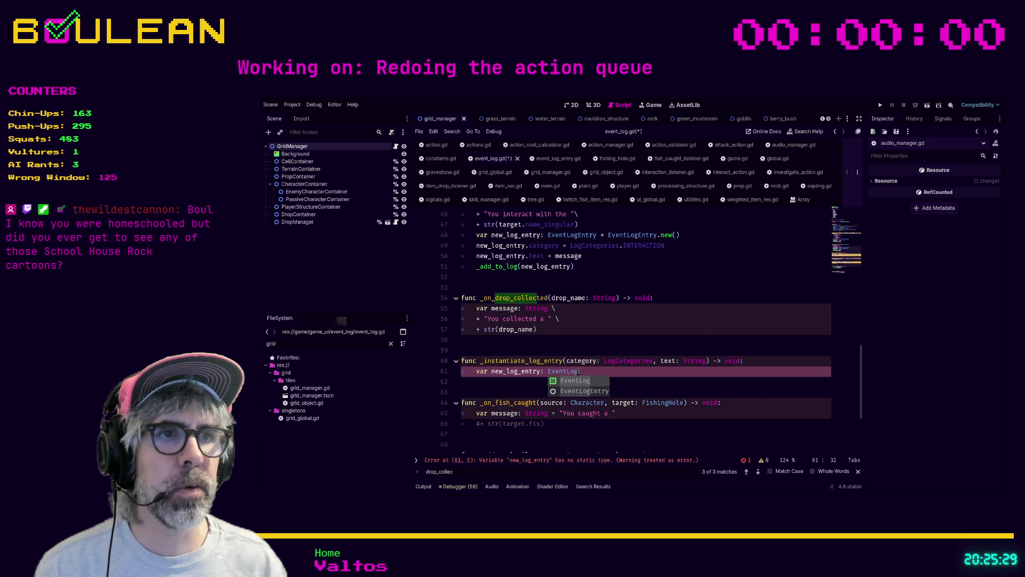
{"action": "key", "text": "Down"}
{"action": "key", "text": "Return"}
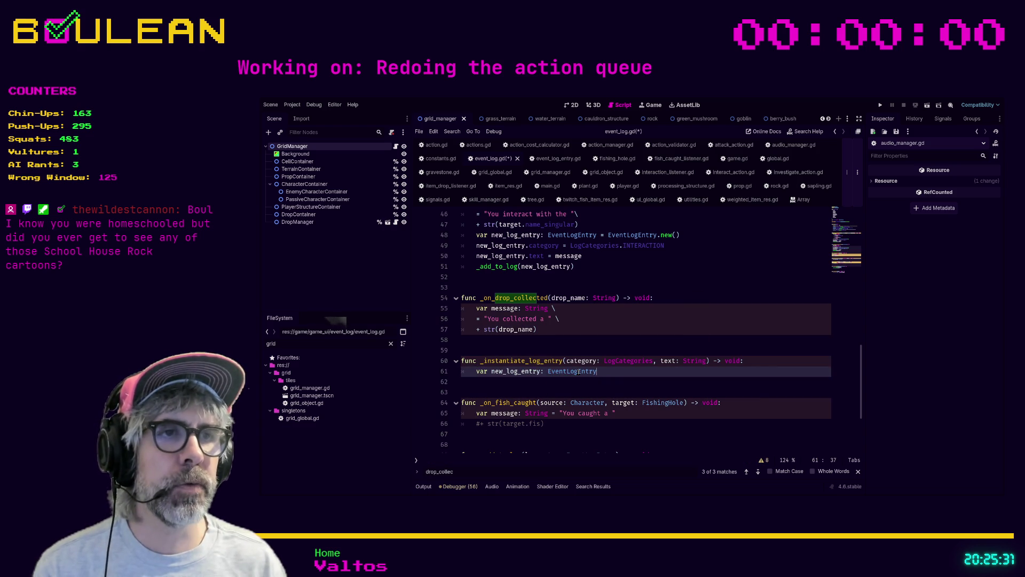
{"action": "type", "text": "=  EventLo"}
{"action": "type", "text": "gEntry."}
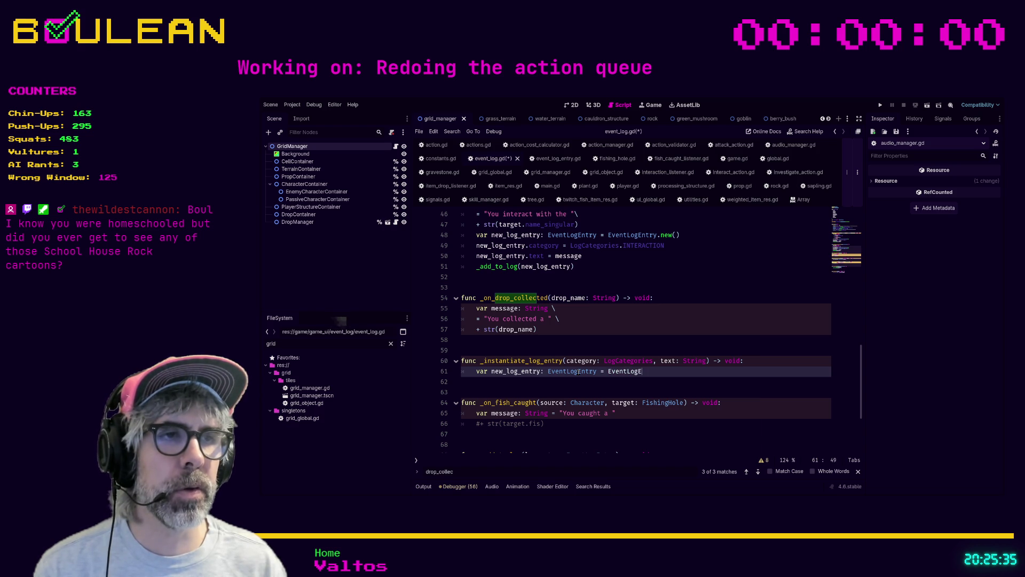
{"action": "key", "text": "Return"}
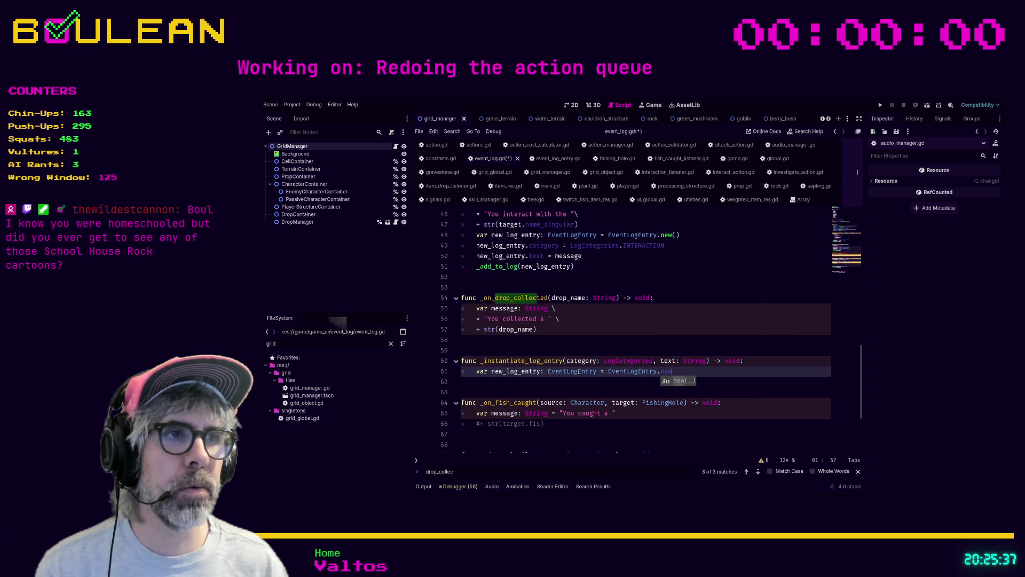
{"action": "key", "text": "Return"}
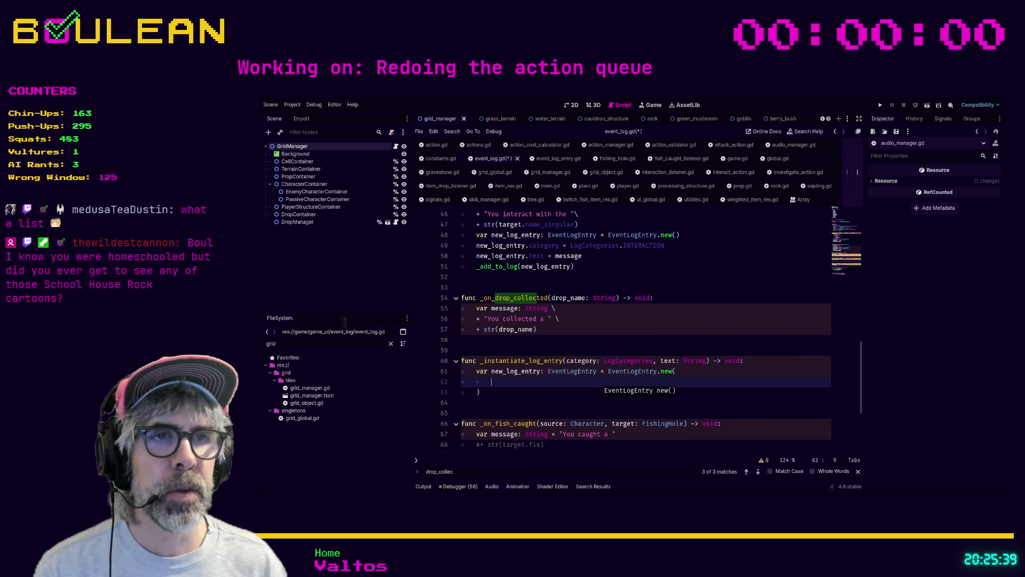
{"action": "key", "text": "BackSpace"}
{"action": "key", "text": "Delete"}
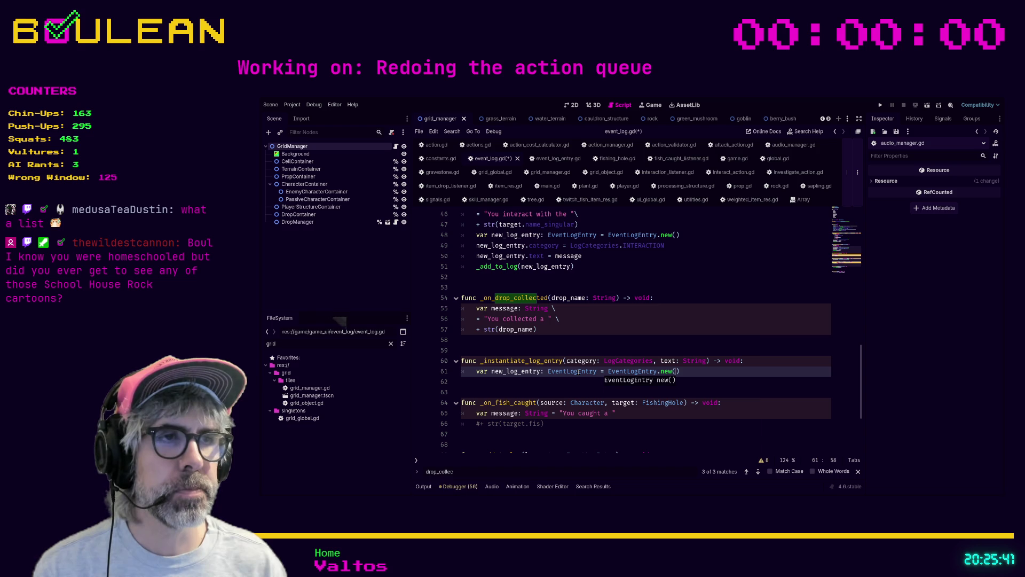
{"action": "key", "text": "Down"}
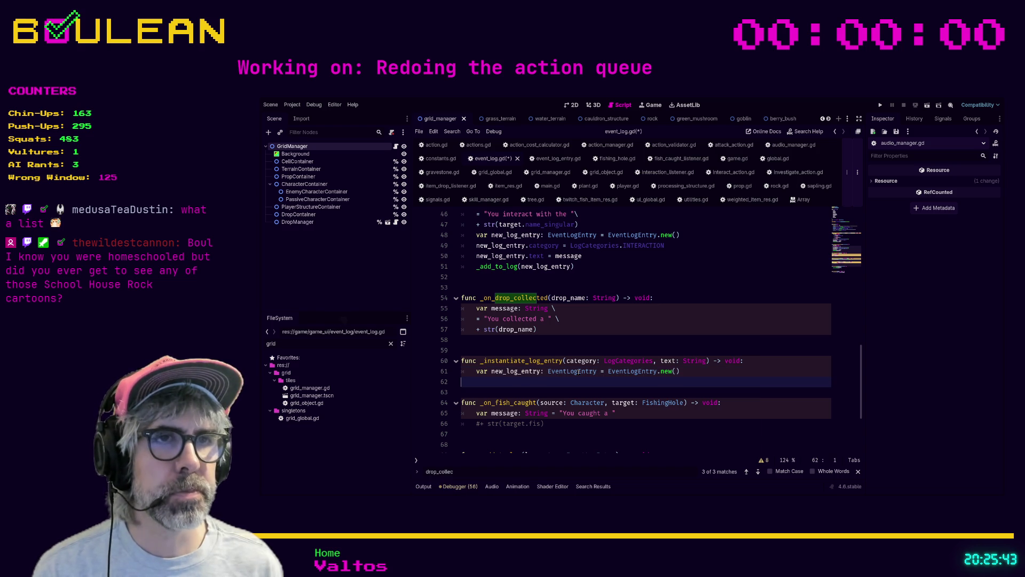
- Assign new_log_entry.category = category
{"action": "type", "text": "new_log_entry.cat"}
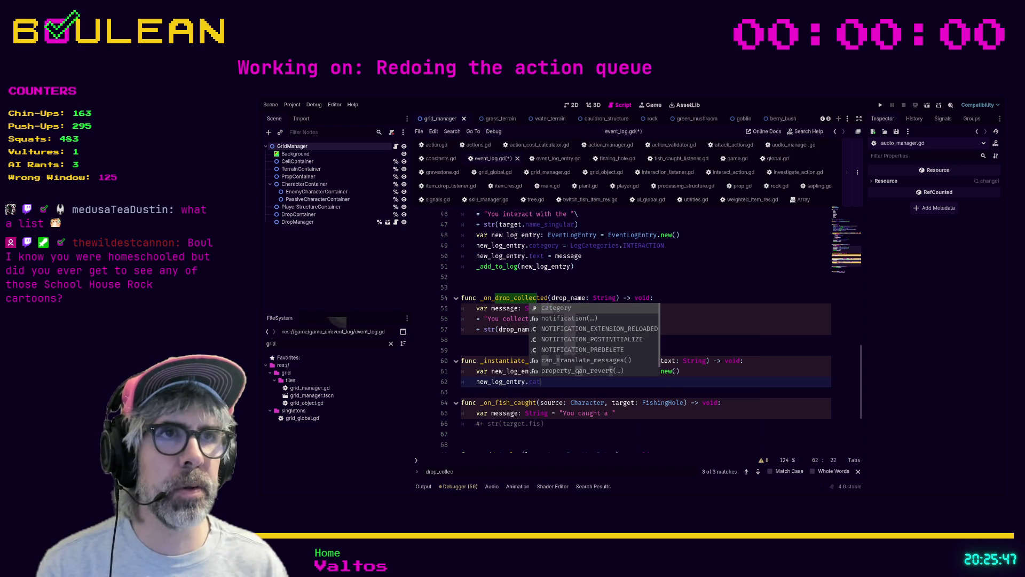
{"action": "key", "text": "Return"}
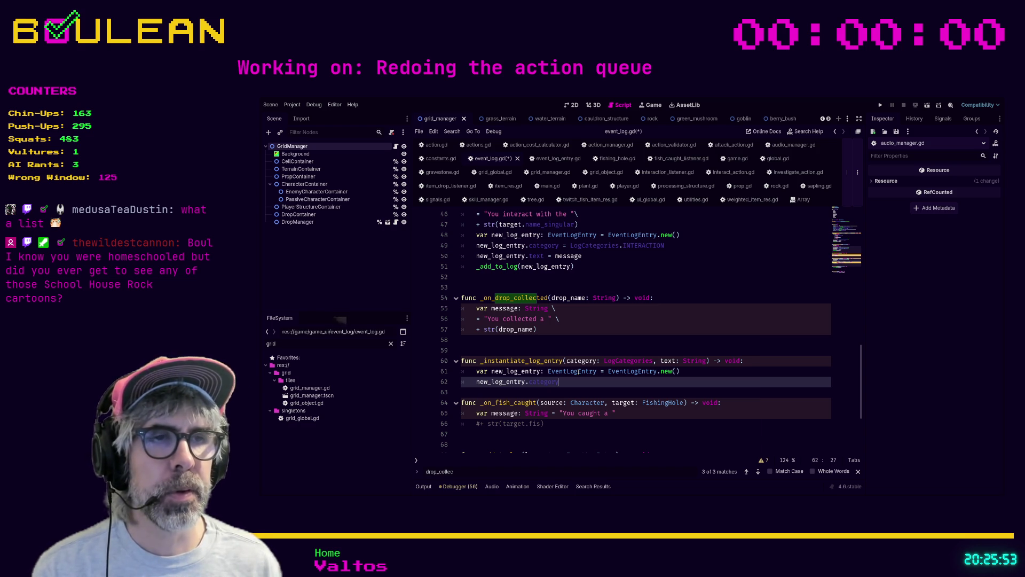
{"action": "type", "text": " = categor"}
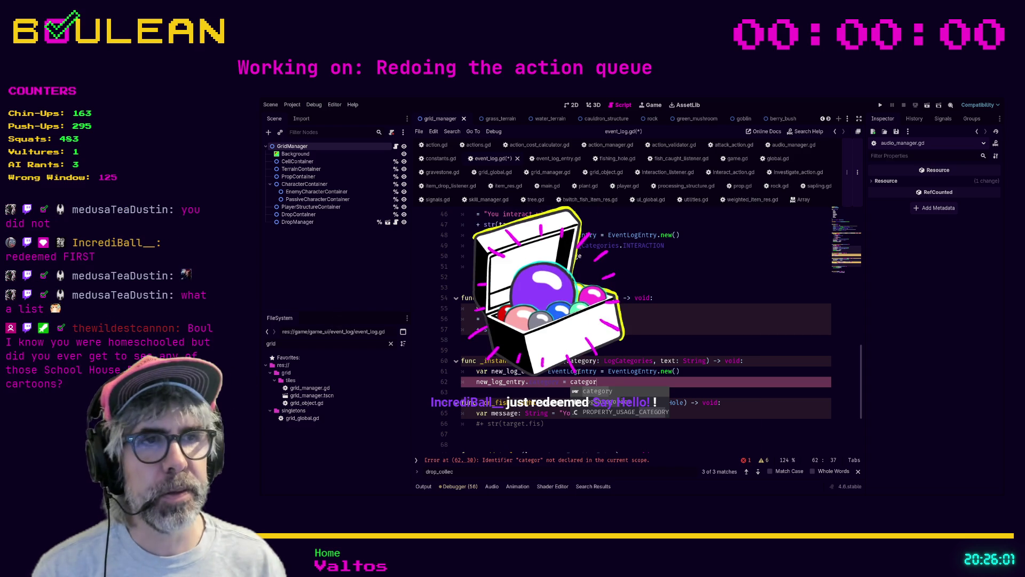
{"action": "type", "text": "y"}
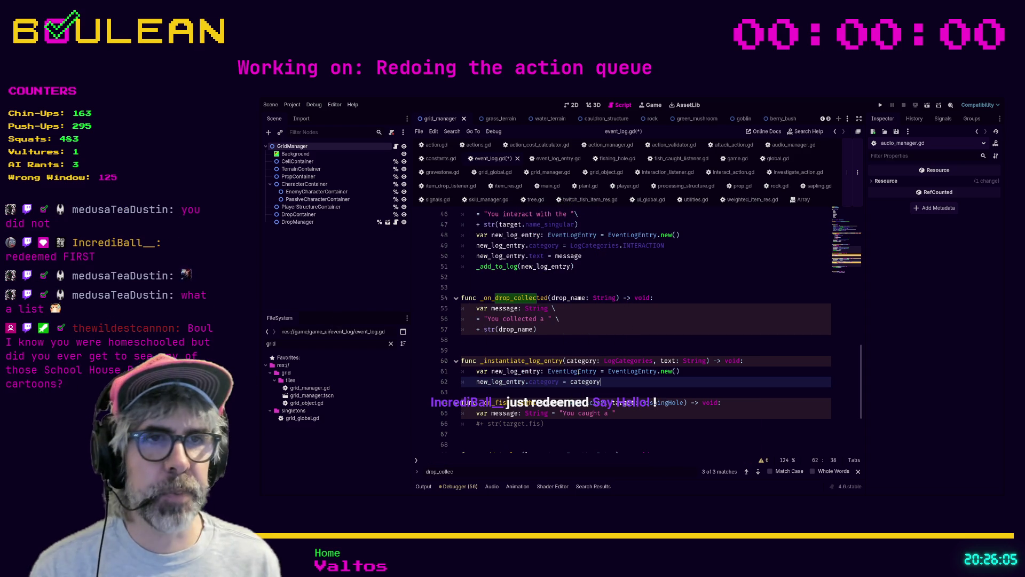
{"action": "key", "text": "Home"}
{"action": "type", "text": "category ="}
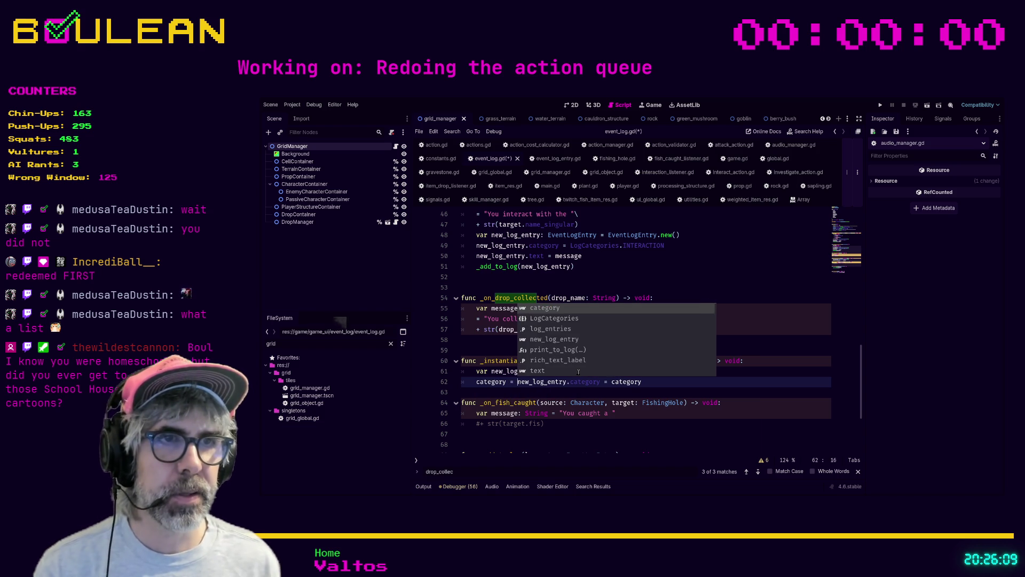
{"action": "key", "text": "End"}
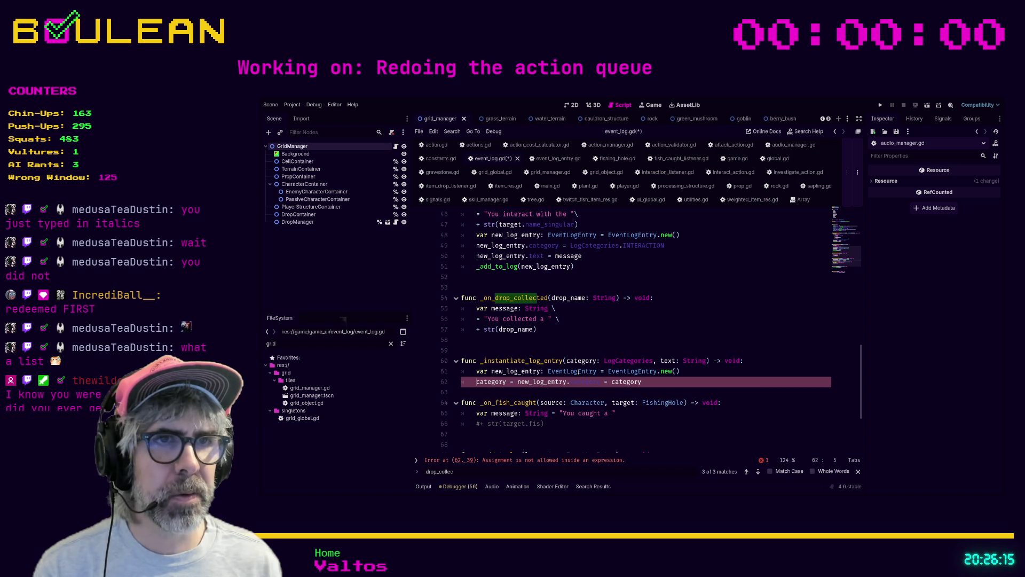
{"action": "key", "text": "shift+ctrl+Right"}
{"action": "key", "text": "shift+ctrl+Right"}
{"action": "key", "text": "Delete"}
- Assign new_log_entry.text = text on the next line
{"action": "key", "text": "End"}
{"action": "key", "text": "Return"}
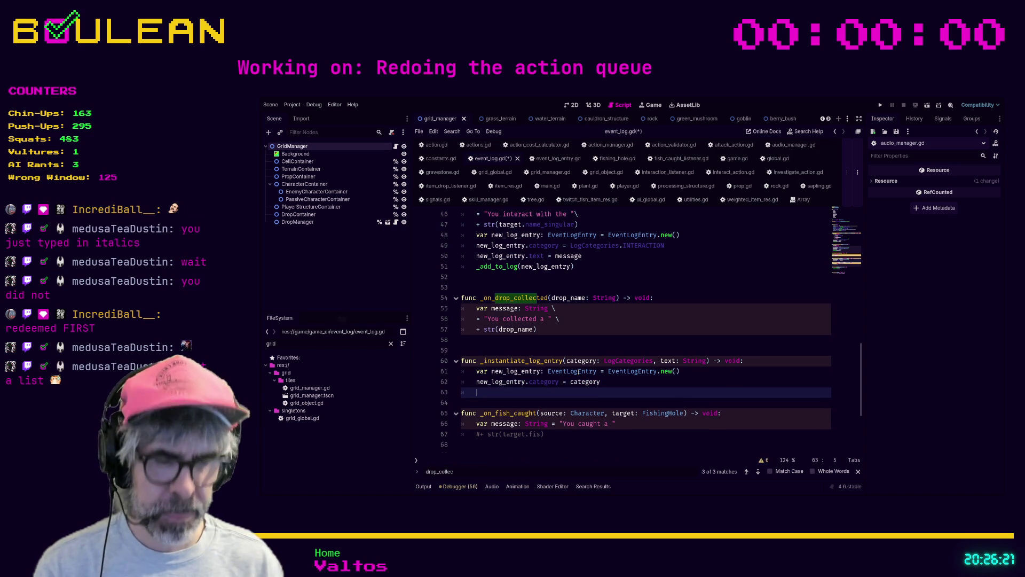
{"action": "key", "text": "Return"}
{"action": "type", "text": ".tex"}
{"action": "key", "text": "Return"}
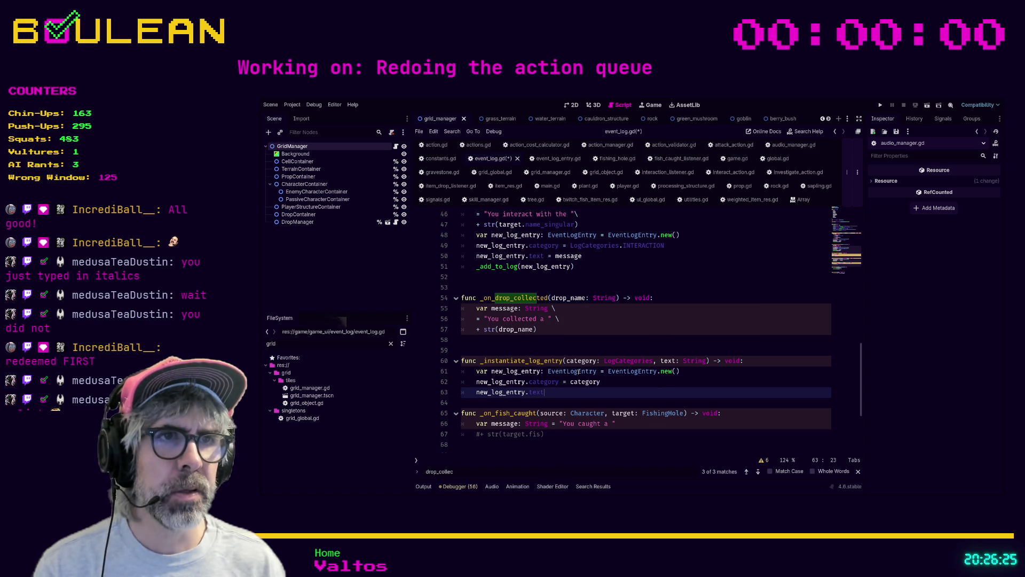
{"action": "type", "text": " = text"}
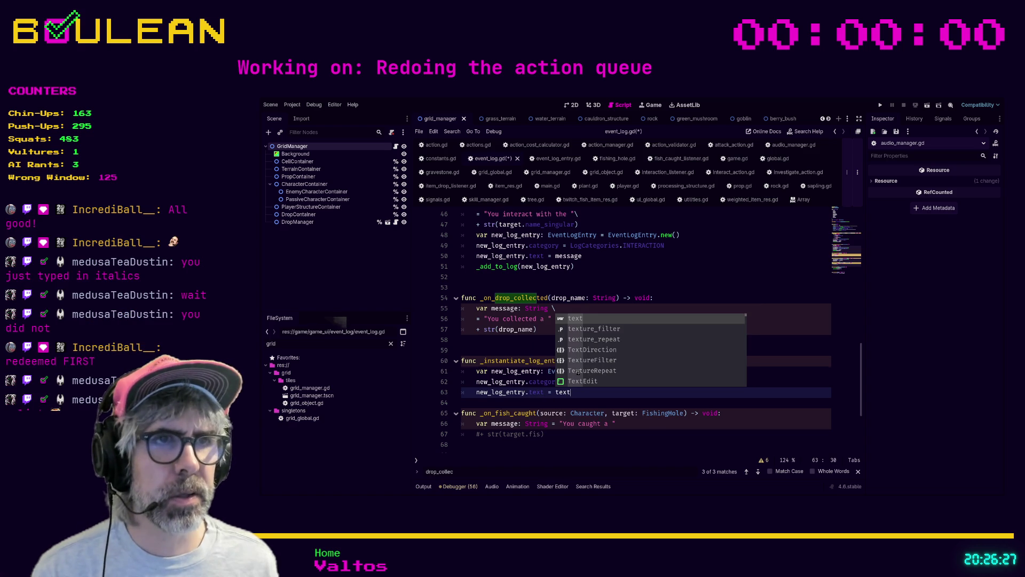
{"action": "left_click", "coordinate": [579, 373]}
{"action": "left_click", "coordinate": [558, 395]}
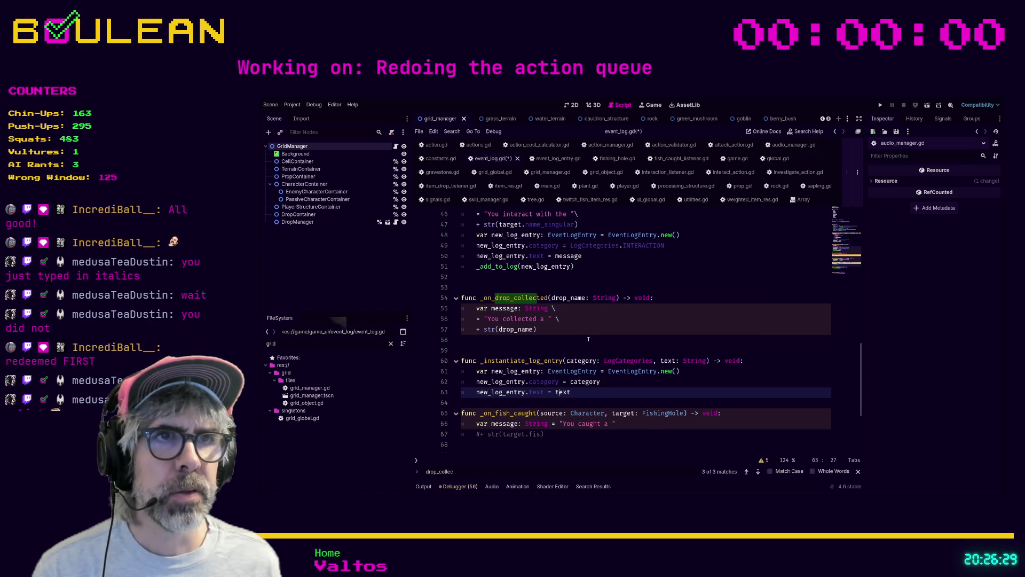
{"action": "scroll", "coordinate": [588, 339], "scroll_direction": "up", "scroll_amount": 2}
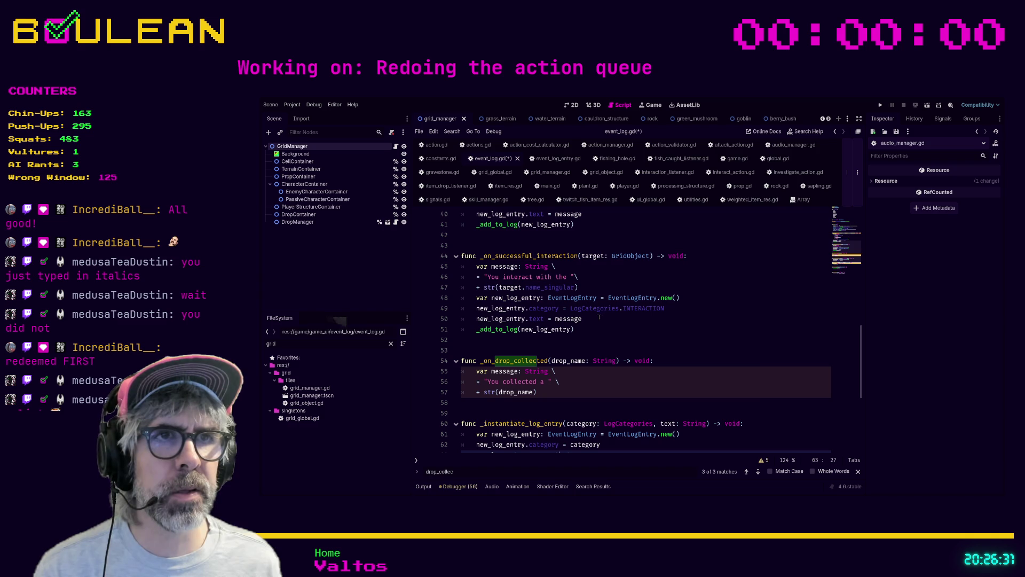
- Comment out line 38's inline EventLogEntry creation in _on_successful_attack
{"action": "left_click", "coordinate": [688, 295]}
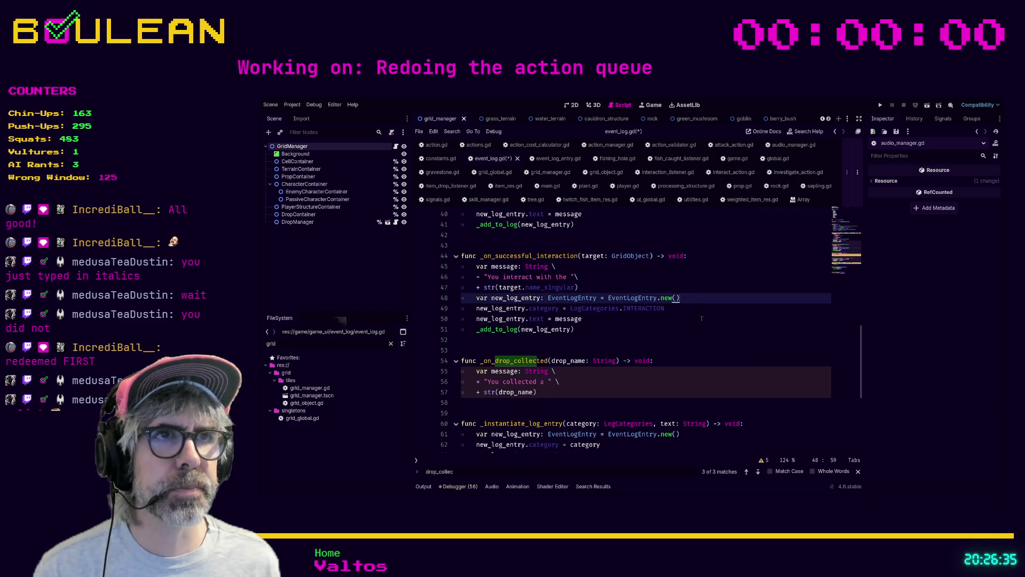
{"action": "scroll", "coordinate": [695, 310], "scroll_direction": "up", "scroll_amount": 1}
{"action": "scroll", "coordinate": [699, 315], "scroll_direction": "up", "scroll_amount": 2}
{"action": "left_click", "coordinate": [691, 288]}
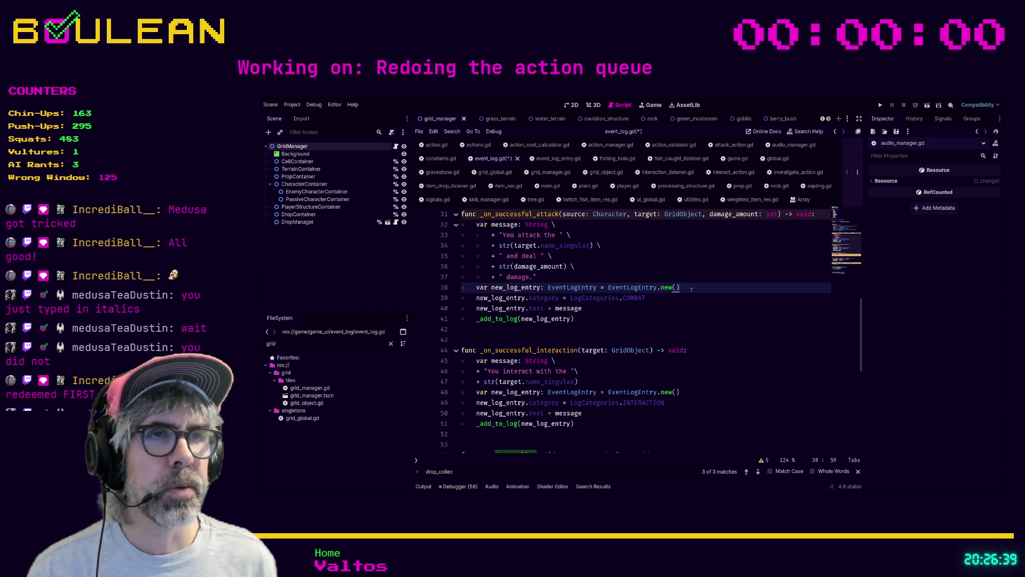
{"action": "key", "text": "ctrl+k"}
- Add a call to _instantiate_log_entry() on the line below
{"action": "key", "text": "Return"}
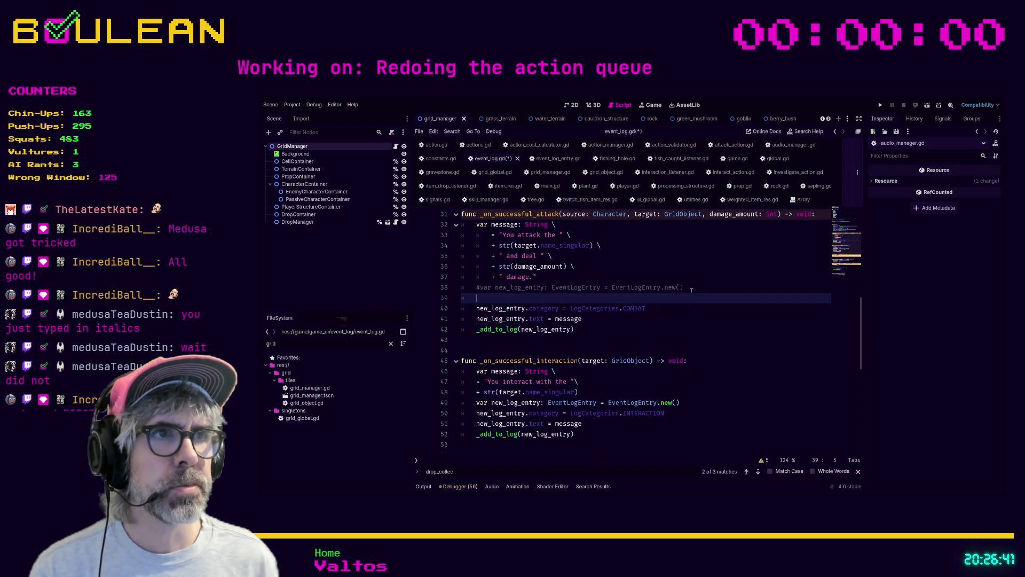
{"action": "type", "text": "_instan"}
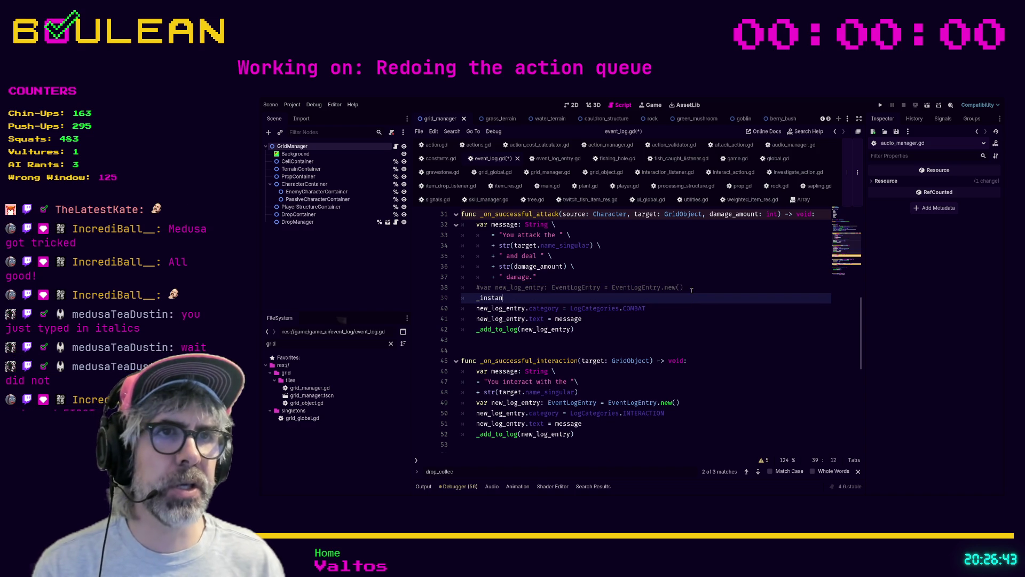
{"action": "key", "text": "Return"}
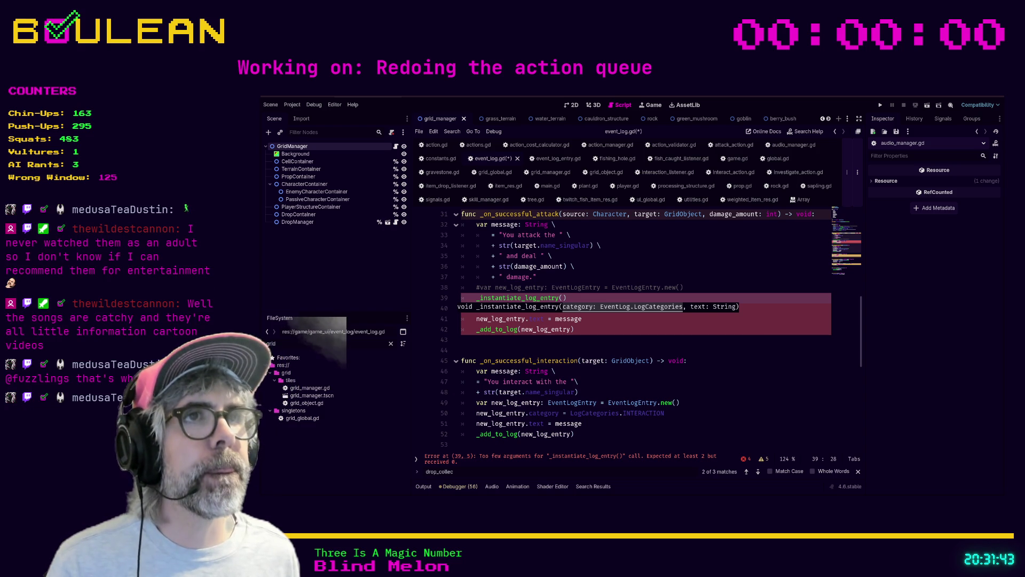
- Switch from Godot over to the web browser
{"action": "key", "text": "alt+Tab"}
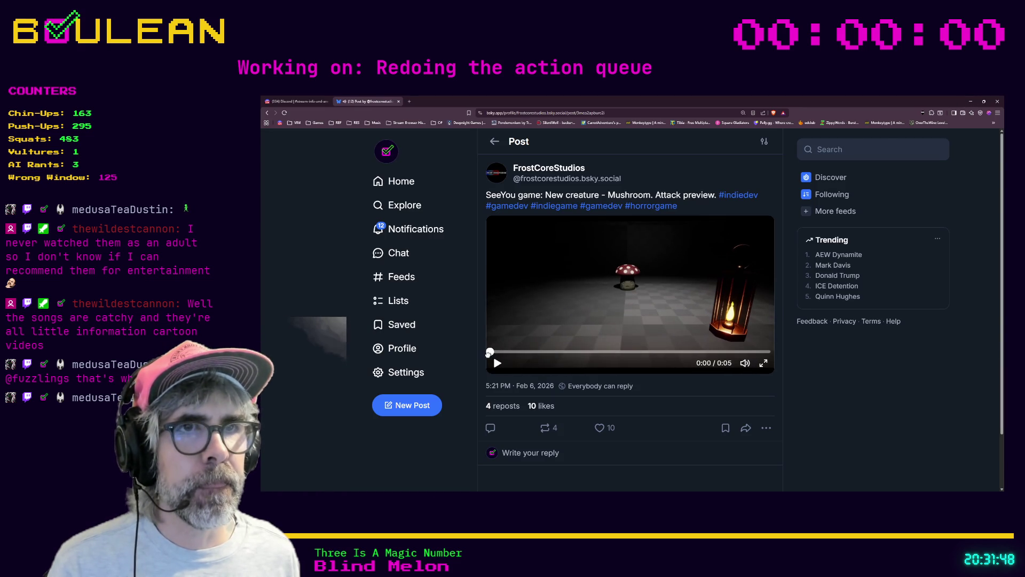
- Replay the mushroom attack preview with sound, like the post, and start a reply
{"action": "left_click", "coordinate": [489, 353]}
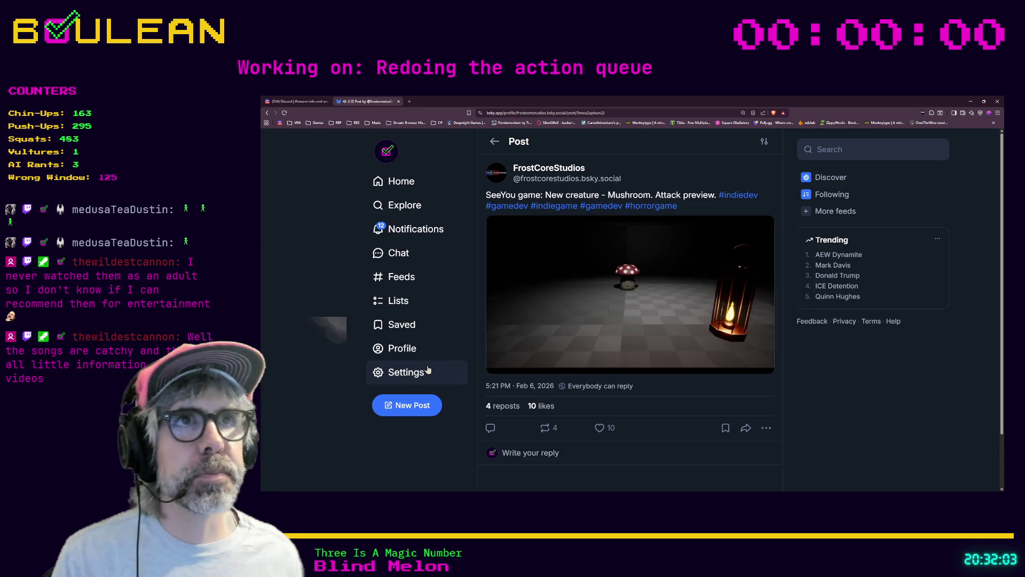
{"action": "mouse_move", "coordinate": [561, 329]}
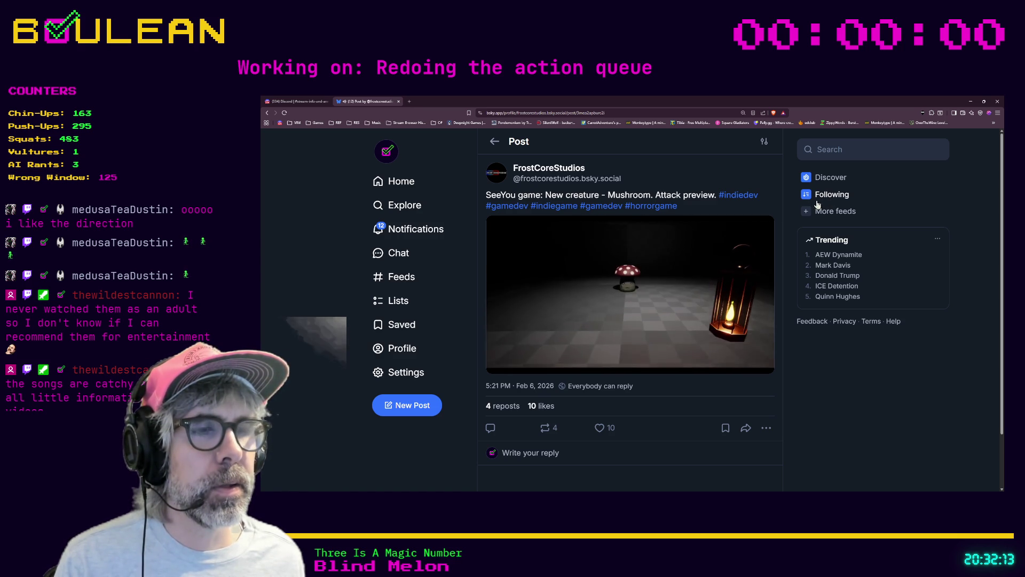
{"action": "left_click", "coordinate": [599, 427]}
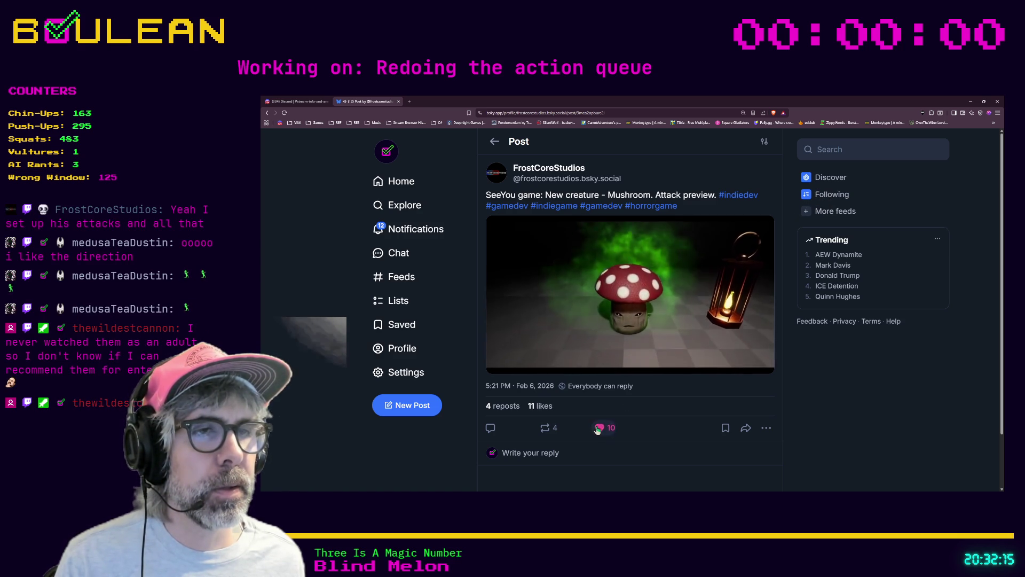
{"action": "left_click", "coordinate": [487, 429]}
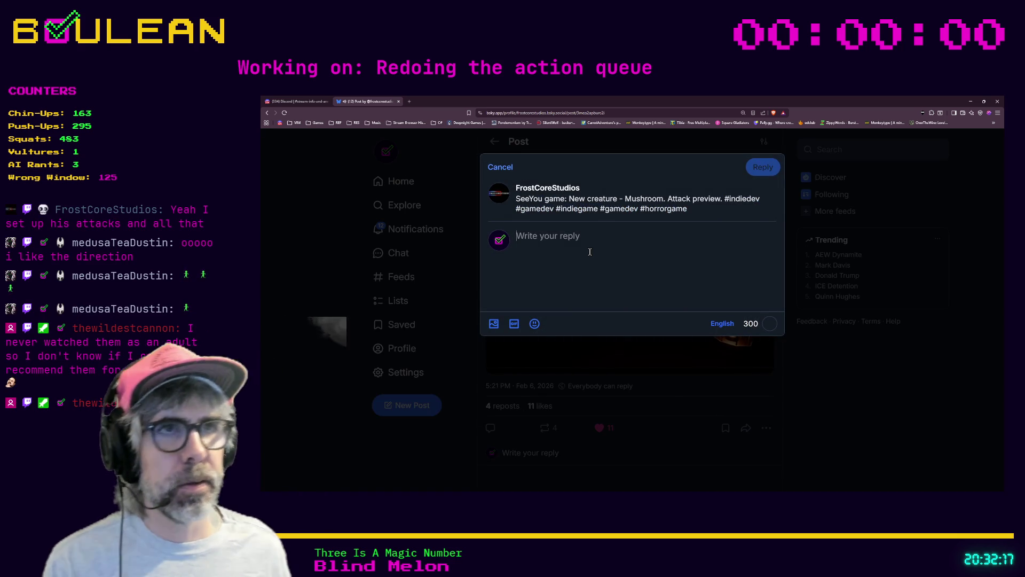
- Send the reply "Love it!!!", then minimize the browser to return to Godot
{"action": "type", "text": "Love it!"}
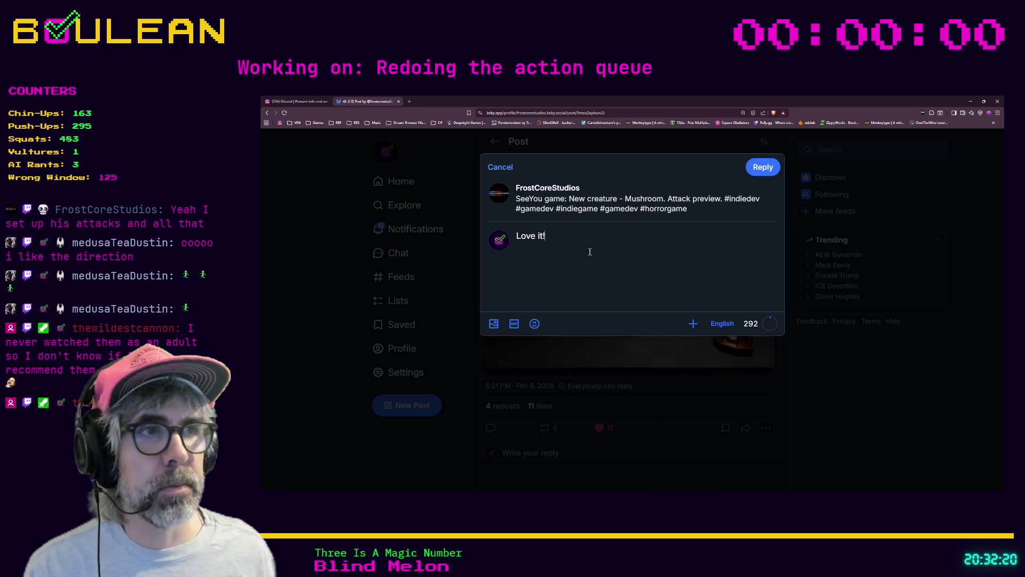
{"action": "key", "text": "BackSpace"}
{"action": "type", "text": "!!!"}
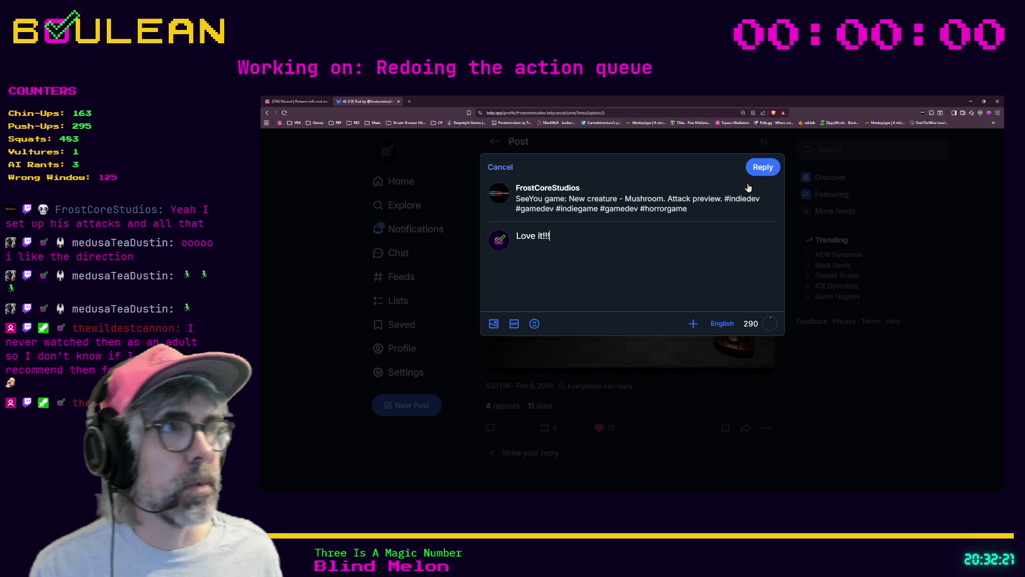
{"action": "left_click", "coordinate": [759, 170]}
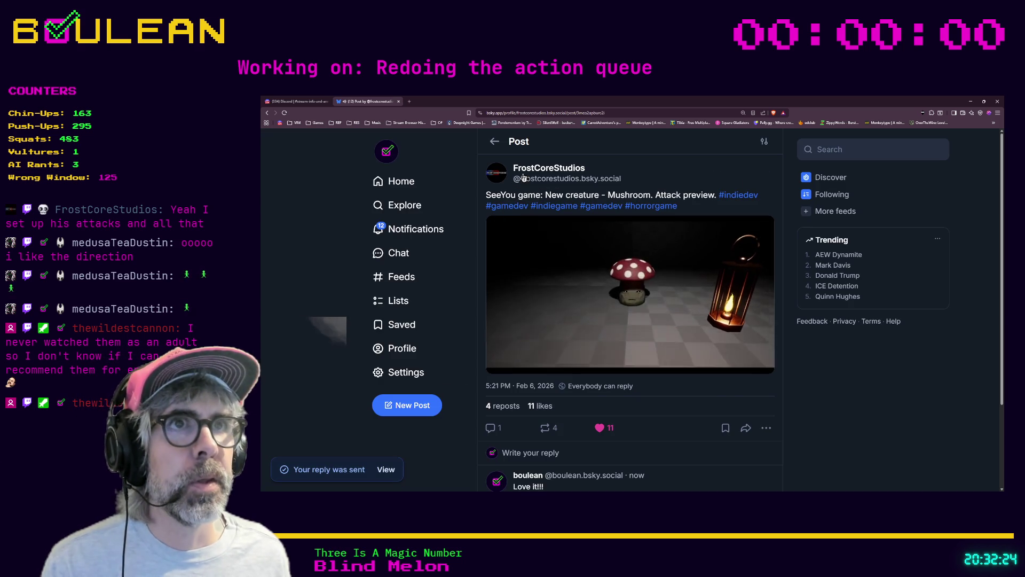
{"action": "mouse_move", "coordinate": [524, 171]}
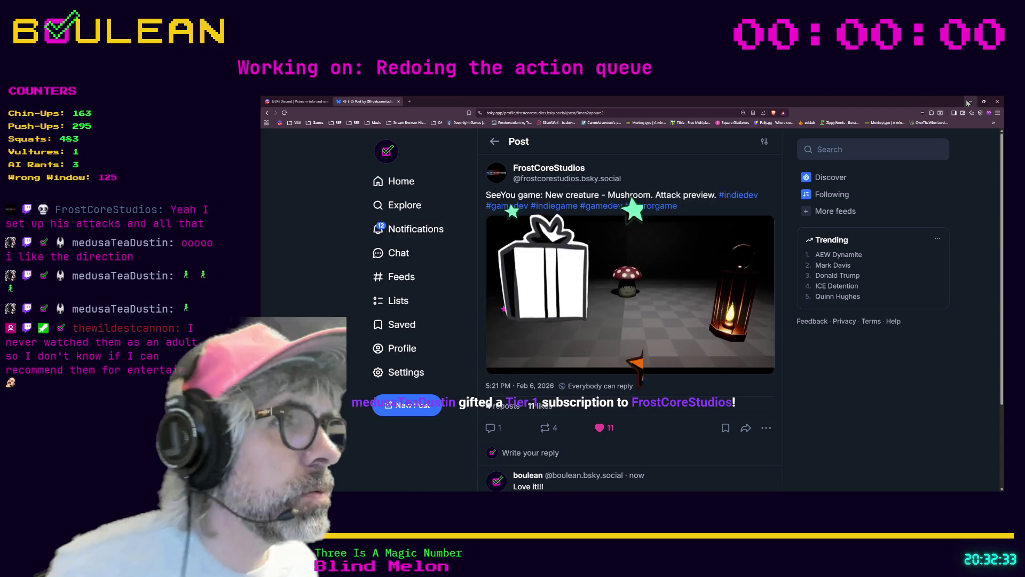
{"action": "left_click", "coordinate": [969, 101]}
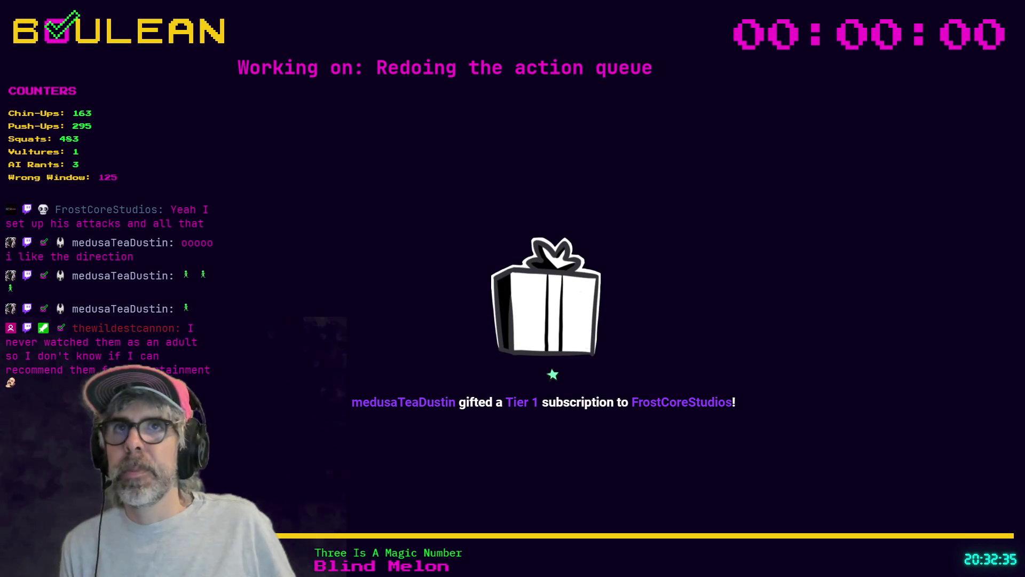
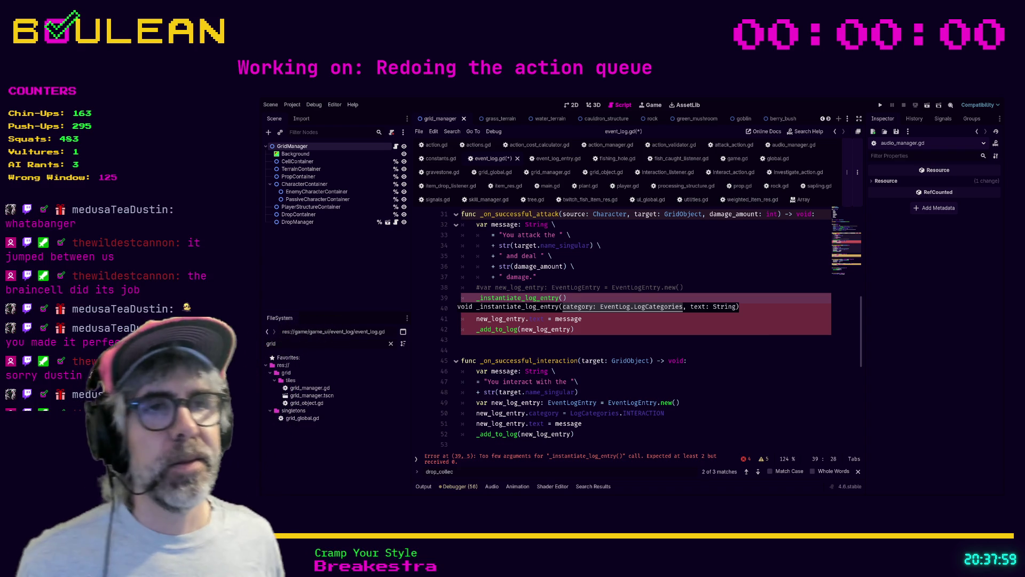
- Pass LogCategories.COMBAT and message into the attack handler's _instantiate_log_entry call
{"action": "left_click", "coordinate": [622, 332]}
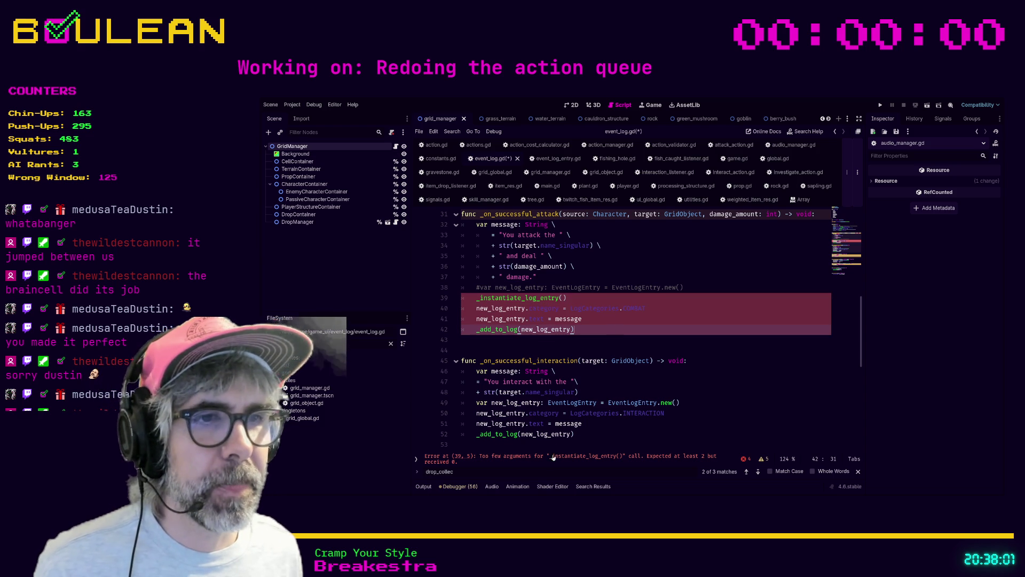
{"action": "left_click", "coordinate": [533, 344]}
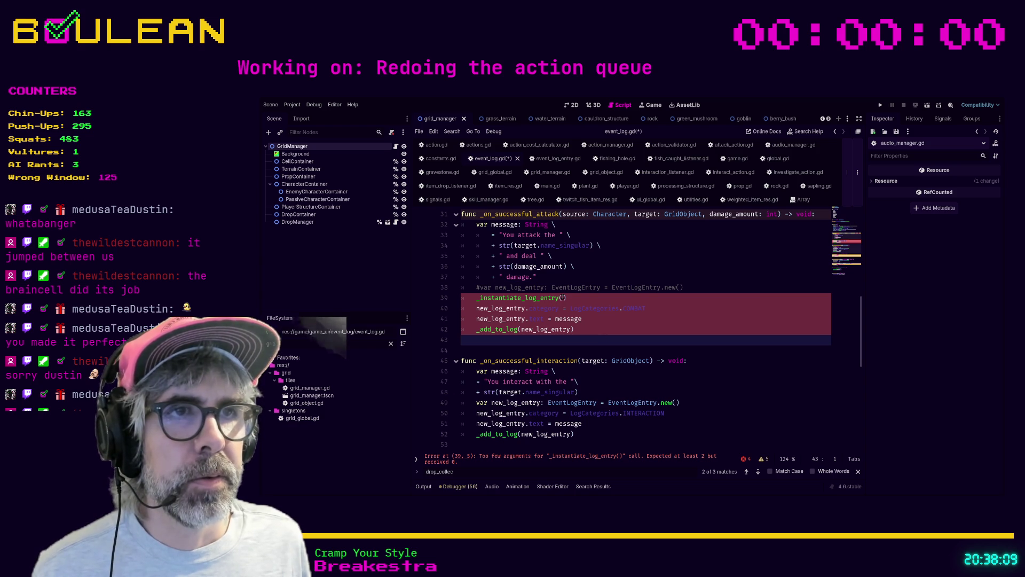
{"action": "left_click", "coordinate": [562, 297]}
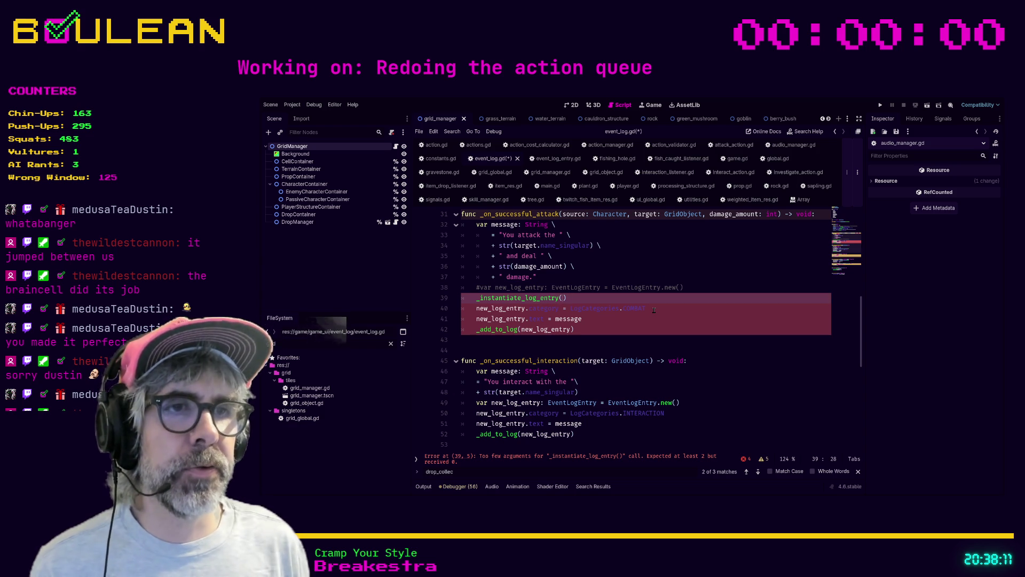
{"action": "scroll", "coordinate": [658, 309], "scroll_direction": "down", "scroll_amount": 3}
{"action": "scroll", "coordinate": [673, 309], "scroll_direction": "down", "scroll_amount": 1}
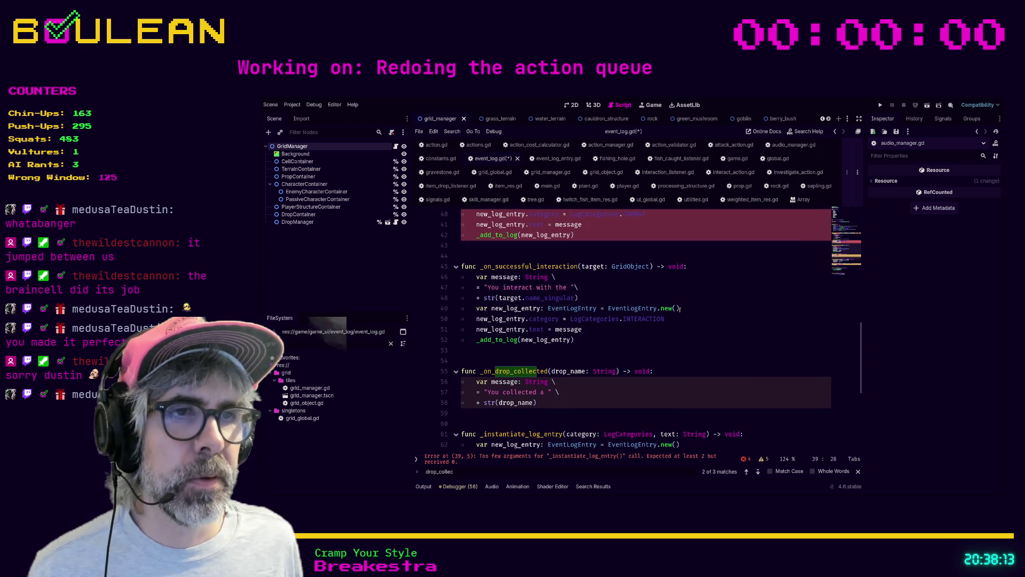
{"action": "scroll", "coordinate": [679, 309], "scroll_direction": "up", "scroll_amount": 3}
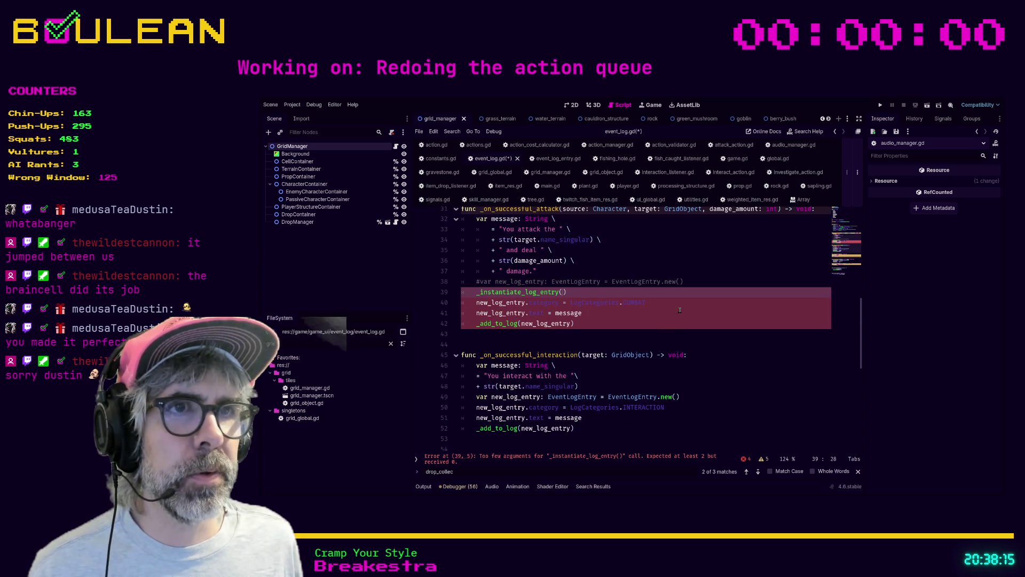
{"action": "scroll", "coordinate": [680, 309], "scroll_direction": "up", "scroll_amount": 1}
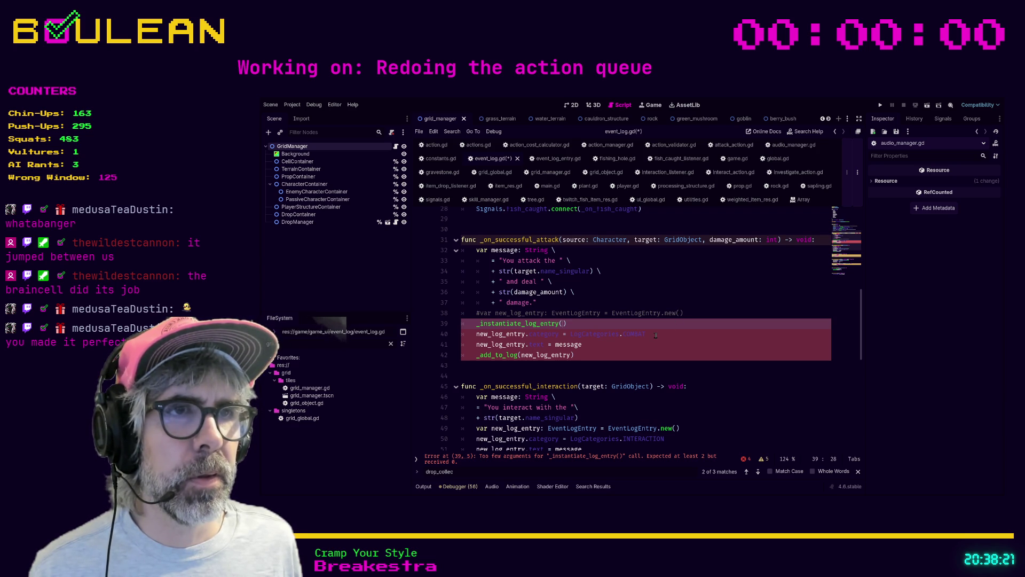
{"action": "scroll", "coordinate": [656, 335], "scroll_direction": "up", "scroll_amount": 1}
{"action": "left_click_drag", "start_coordinate": [656, 337], "coordinate": [571, 341]}
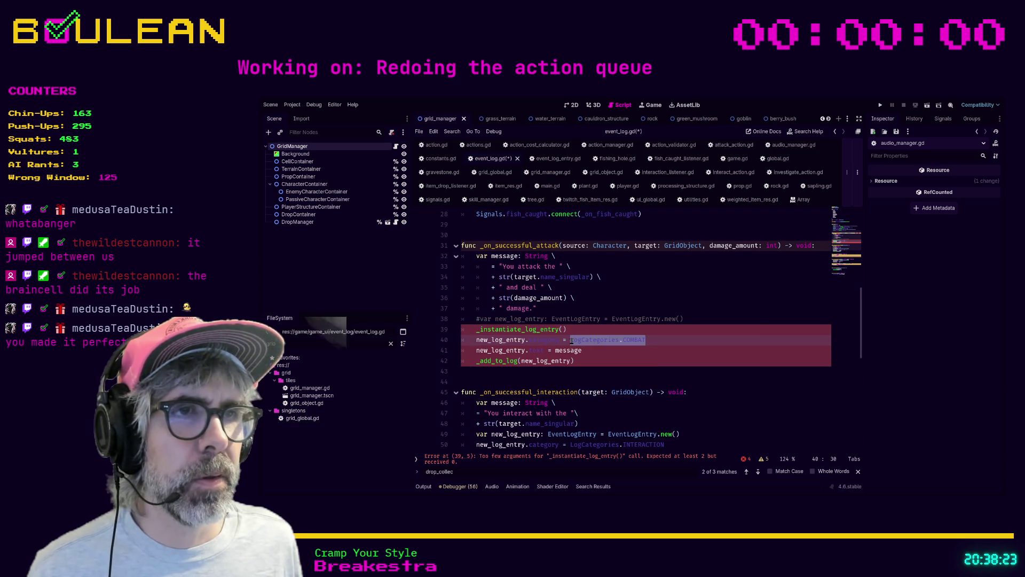
{"action": "left_click", "coordinate": [563, 329]}
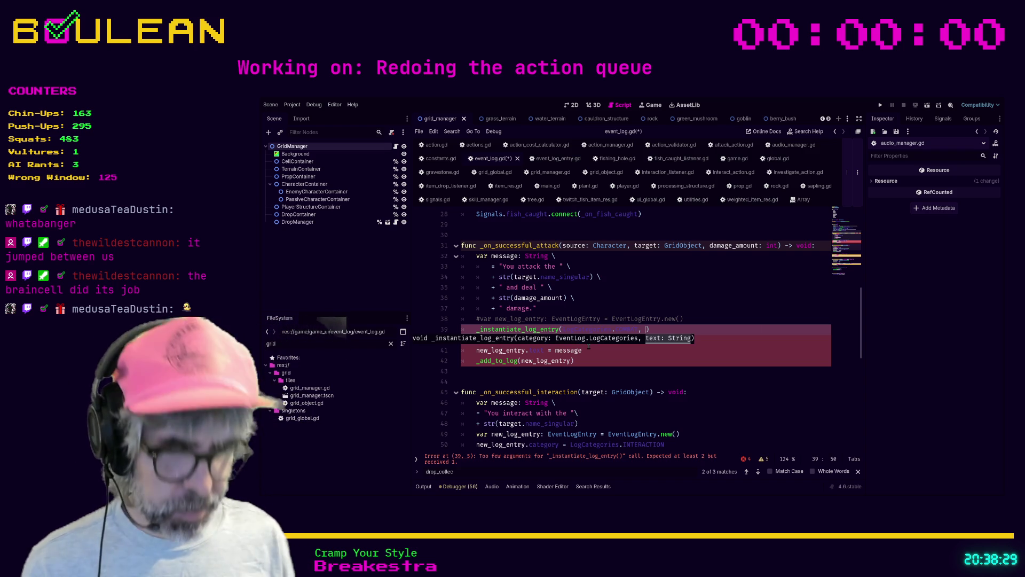
{"action": "type", "text": "message"}
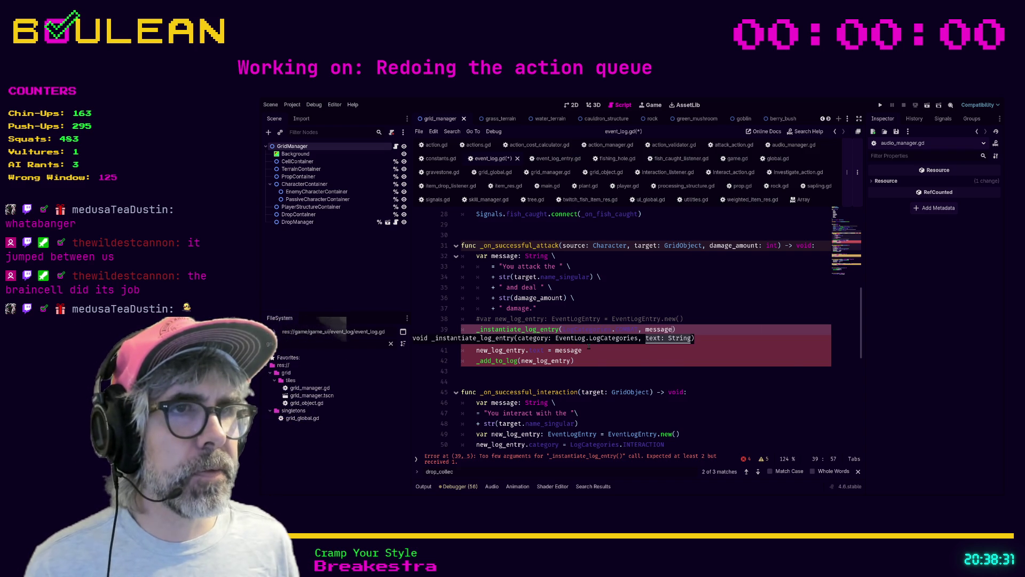
- Comment out the attack handler's old category and text lines 40–41 with Ctrl+K
{"action": "left_click_drag", "start_coordinate": [575, 361], "coordinate": [467, 342]}
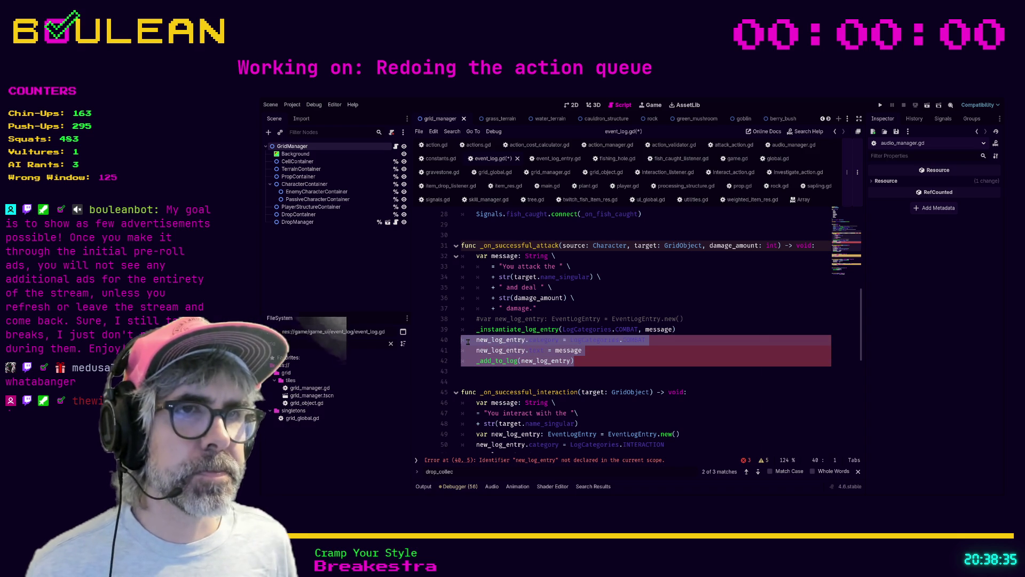
{"action": "key", "text": "Down"}
{"action": "key", "text": "End"}
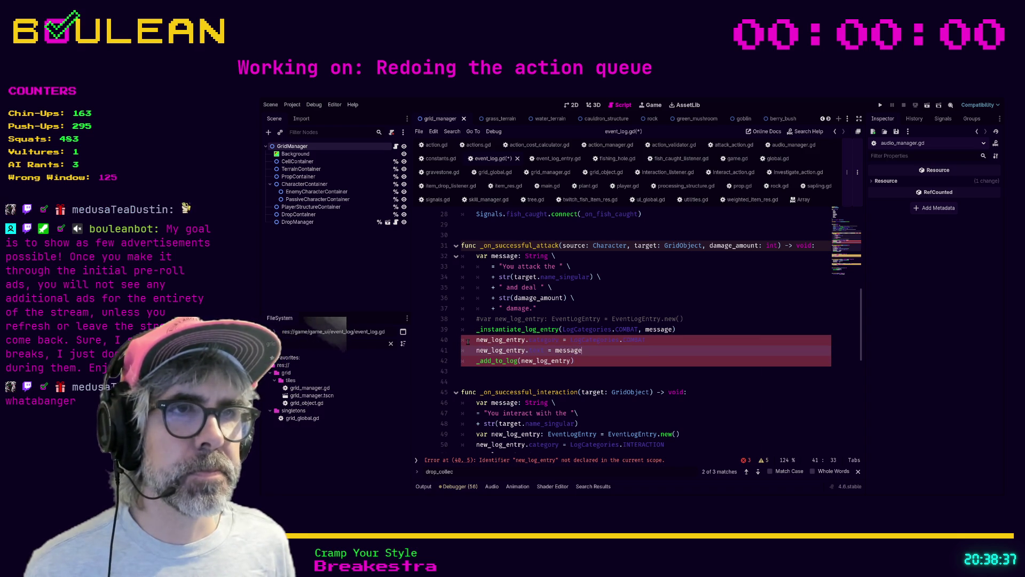
{"action": "key", "text": "shift+Home"}
{"action": "key", "text": "shift+Home"}
{"action": "key", "text": "shift+Up"}
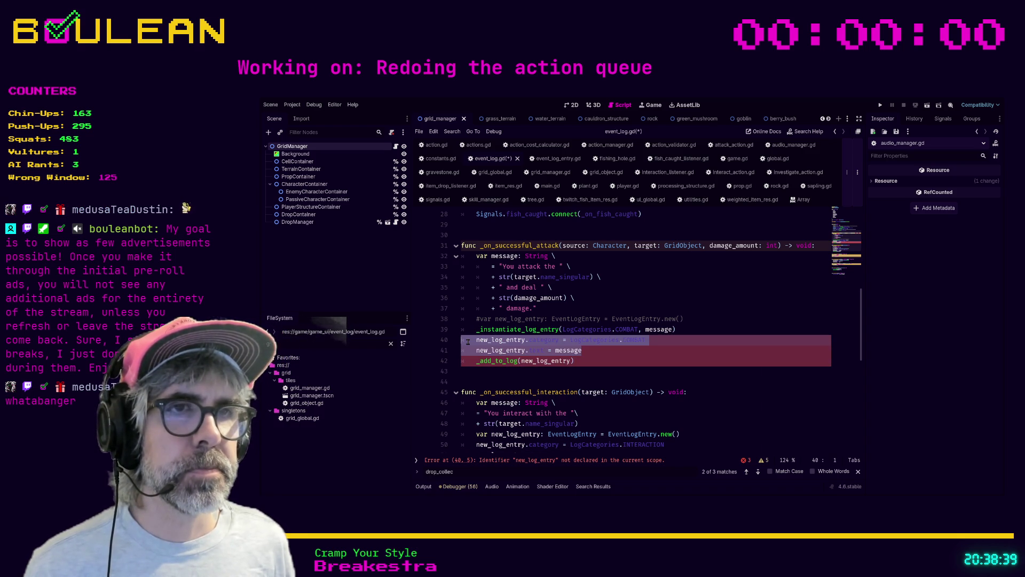
{"action": "key", "text": "ctrl+k"}
{"action": "scroll", "coordinate": [530, 351], "scroll_direction": "down", "scroll_amount": 2}
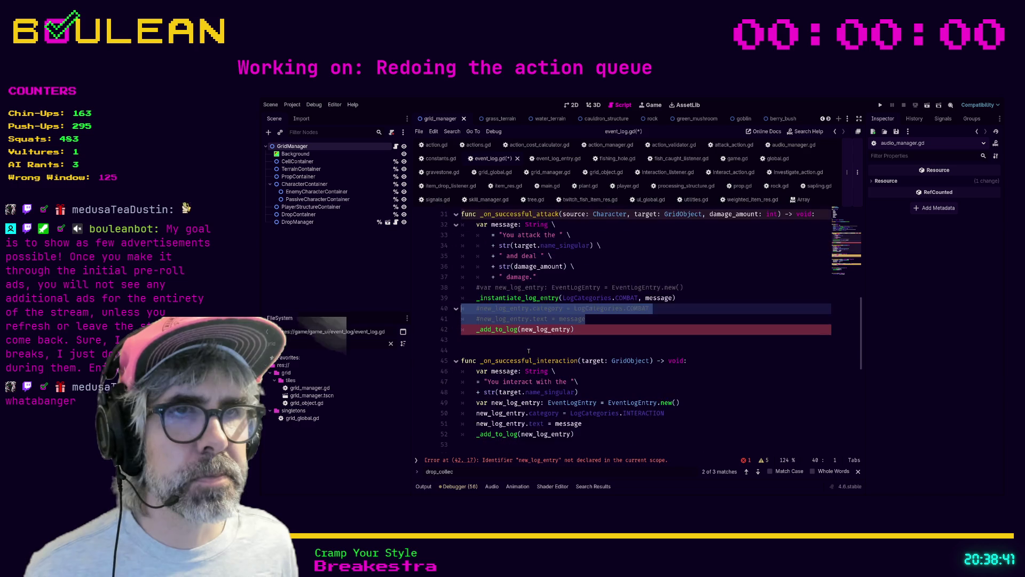
- Comment out the interaction handler's old EventLogEntry creation, category and text lines
{"action": "left_click_drag", "start_coordinate": [582, 392], "coordinate": [462, 381]}
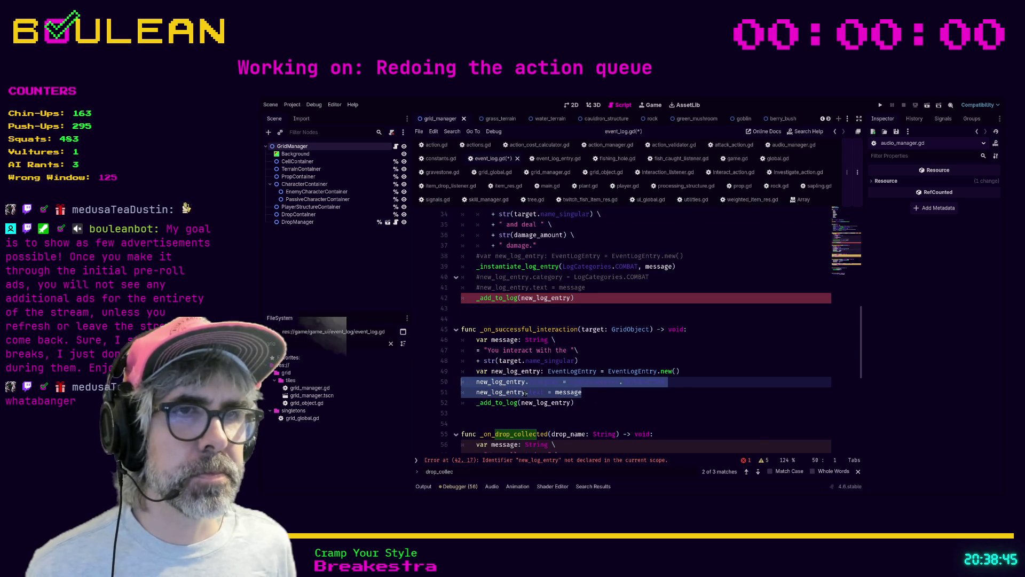
{"action": "key", "text": "shift+Up"}
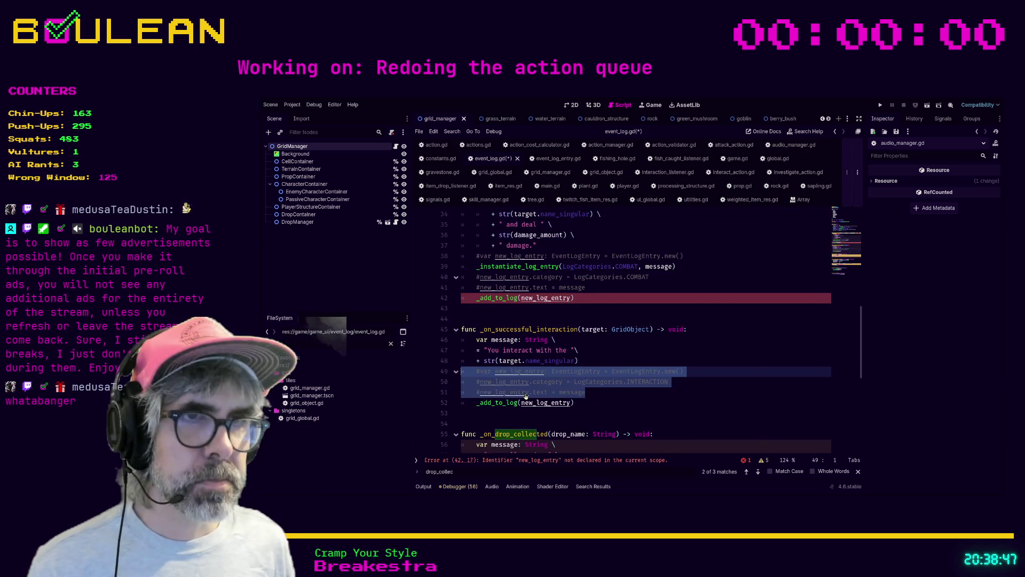
{"action": "key", "text": "ctrl+k"}
- Add _instantiate_log_entry(LogCategories.INTERACTION, message) as a new line in the interaction handler
{"action": "key", "text": "ctrl+shift+Return"}
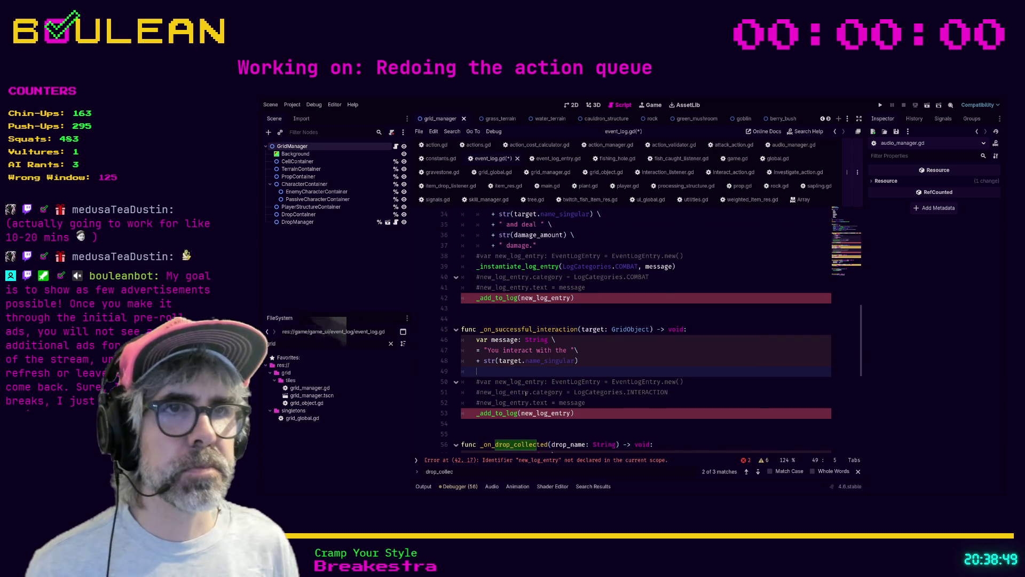
{"action": "type", "text": "_instanti"}
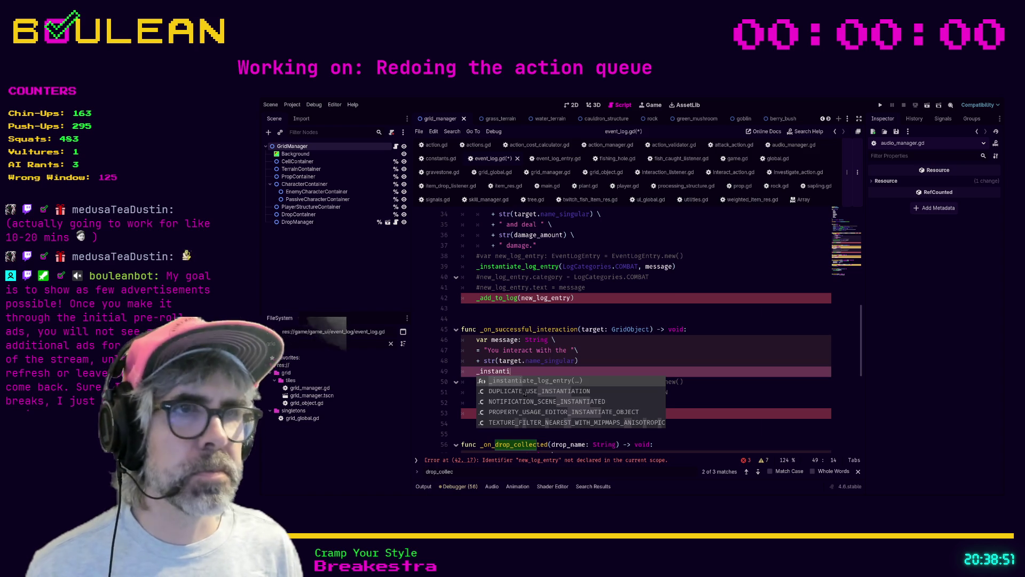
{"action": "key", "text": "Return"}
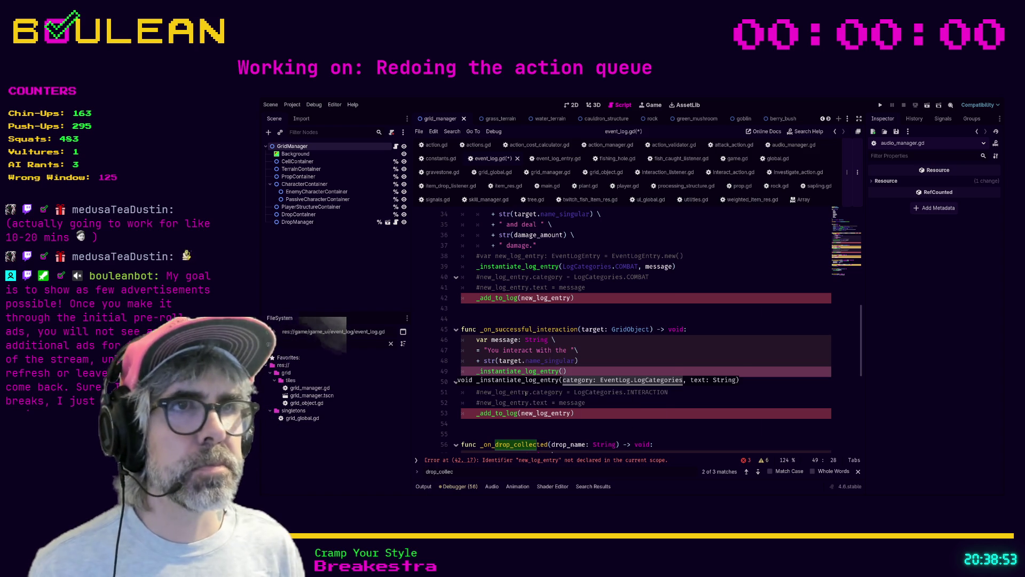
{"action": "type", "text": "Log"}
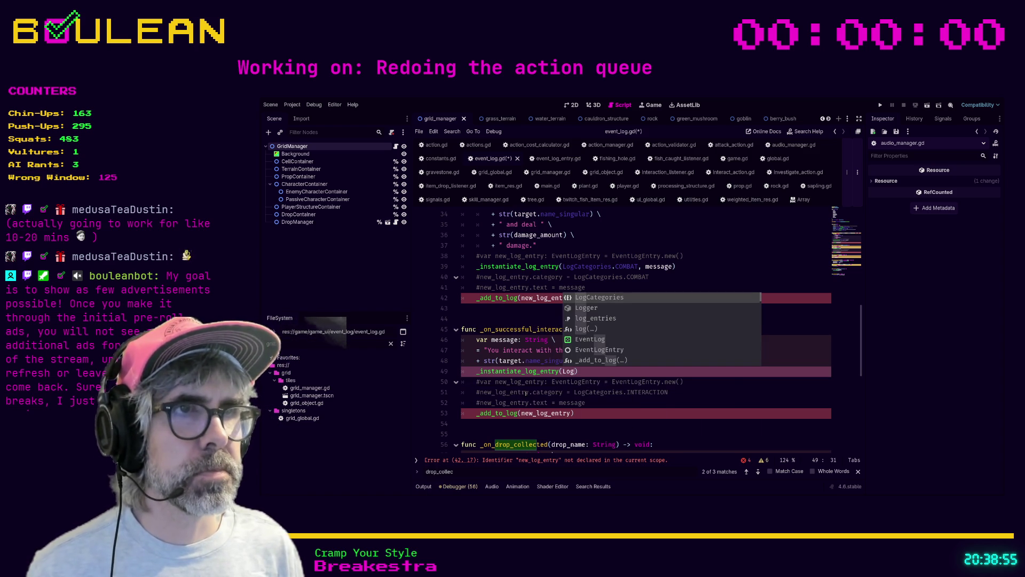
{"action": "key", "text": "Return"}
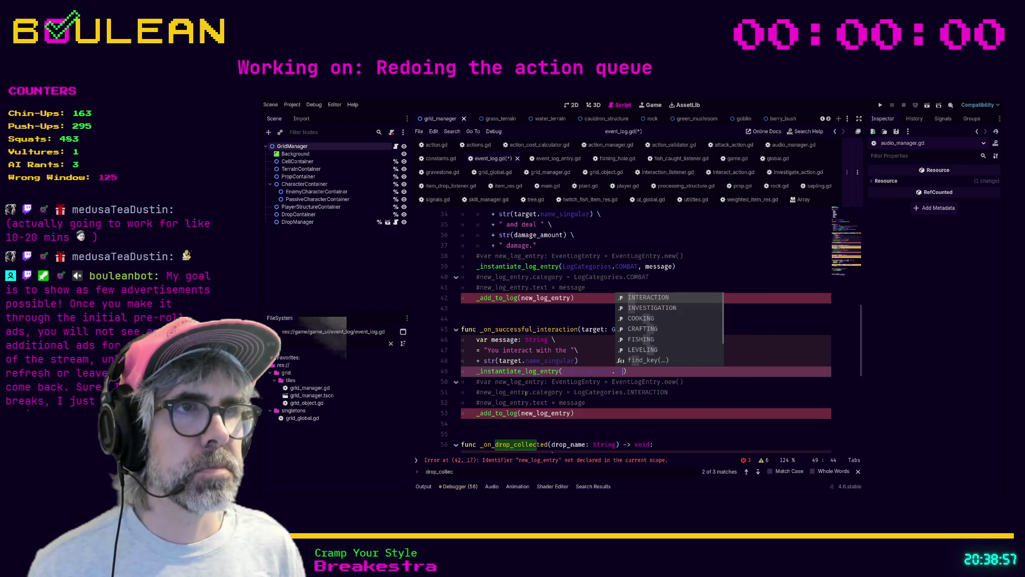
{"action": "key", "text": "Return"}
{"action": "type", "text": ", messag"}
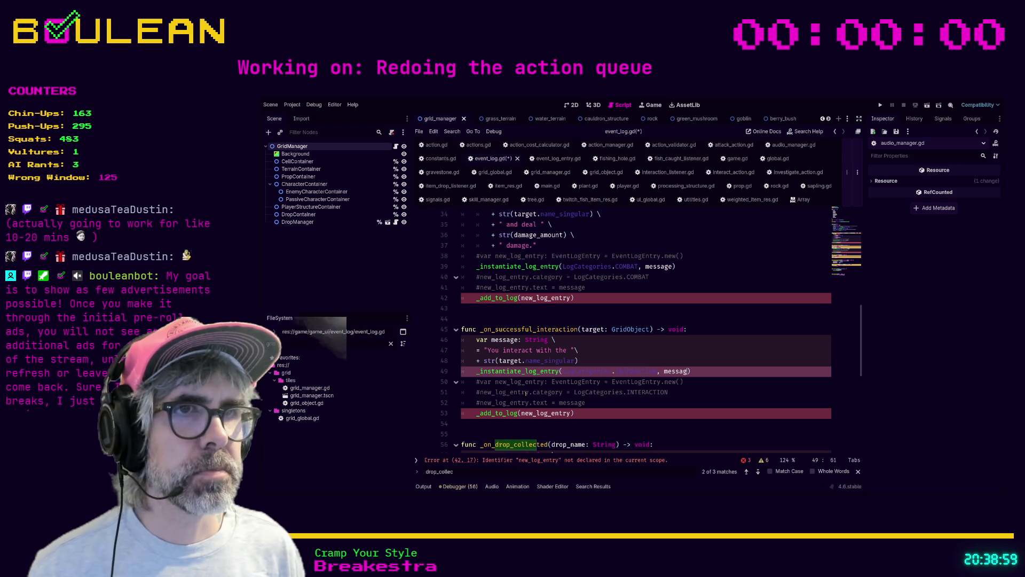
{"action": "type", "text": "e"}
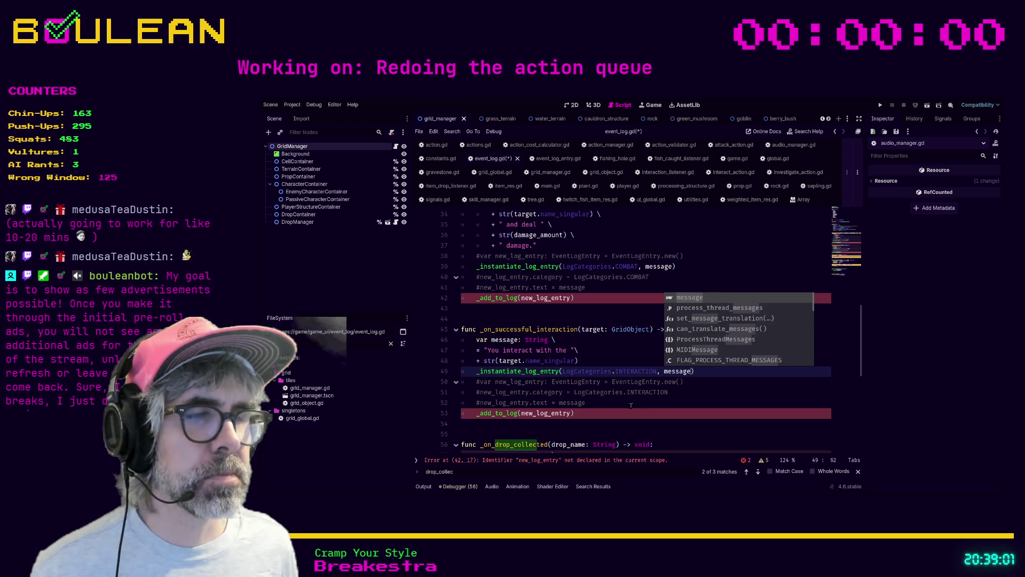
{"action": "left_click", "coordinate": [647, 410]}
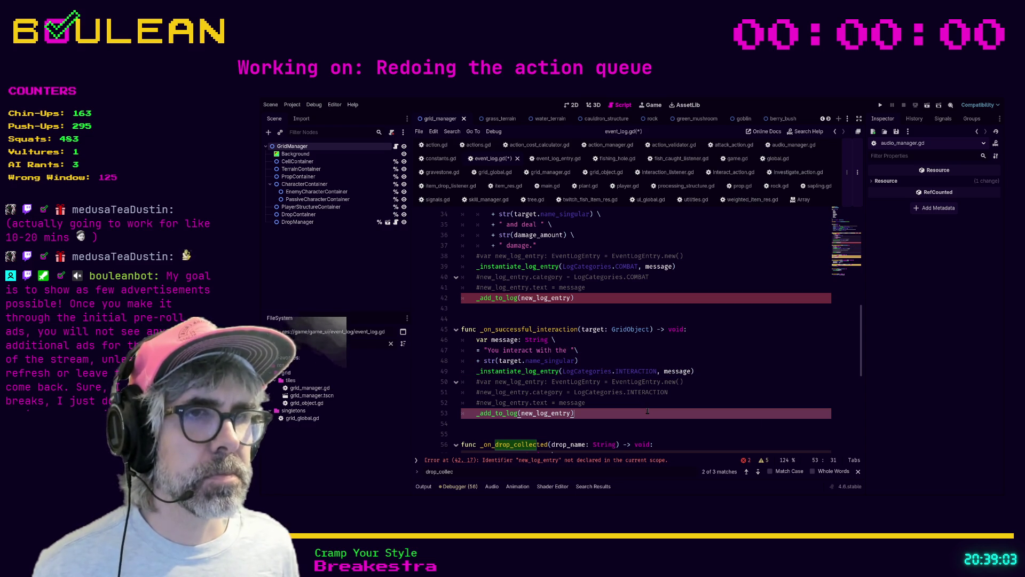
{"action": "scroll", "coordinate": [646, 408], "scroll_direction": "down", "scroll_amount": 1}
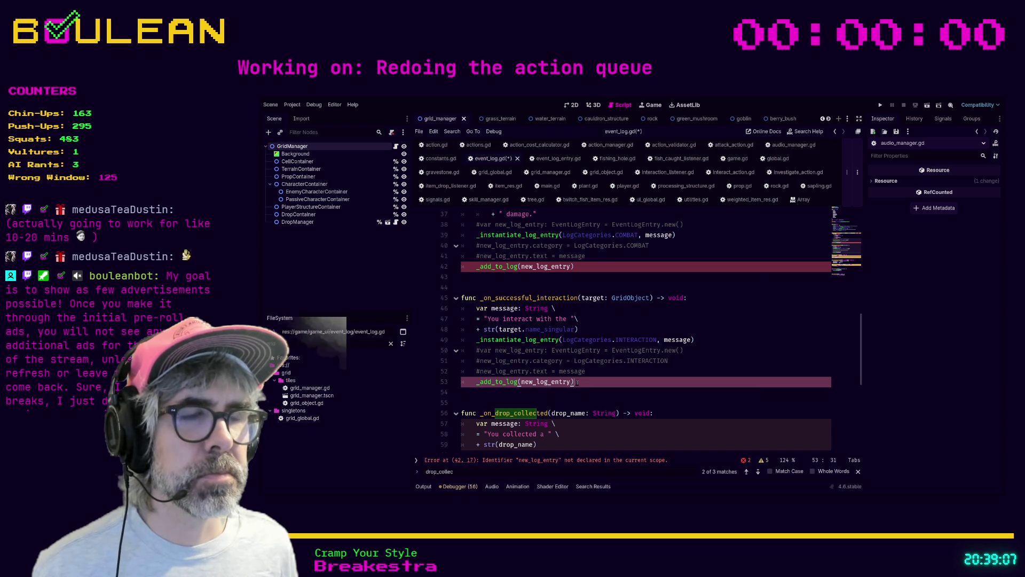
{"action": "scroll", "coordinate": [617, 362], "scroll_direction": "up", "scroll_amount": 1}
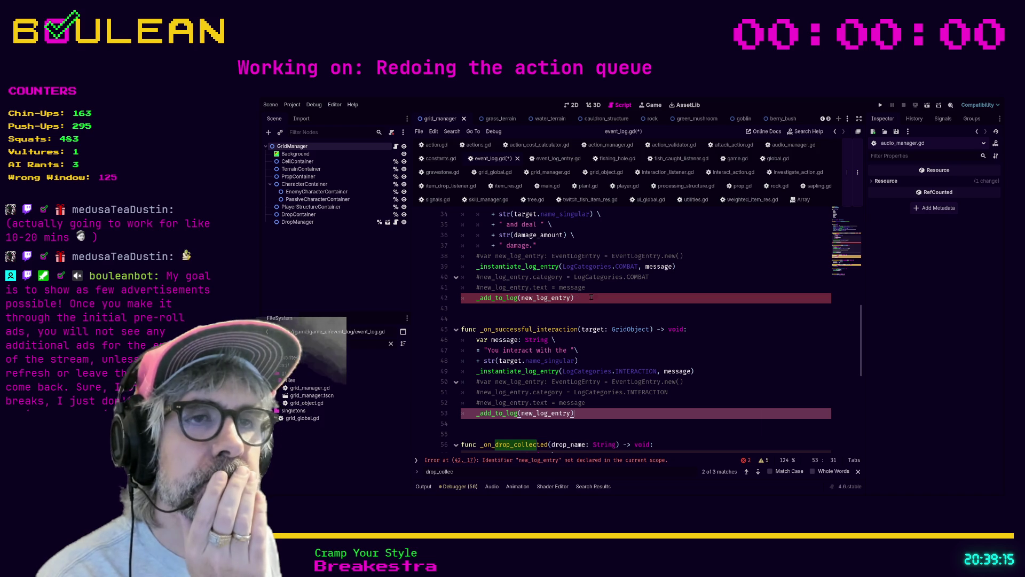
{"action": "left_click", "coordinate": [594, 297]}
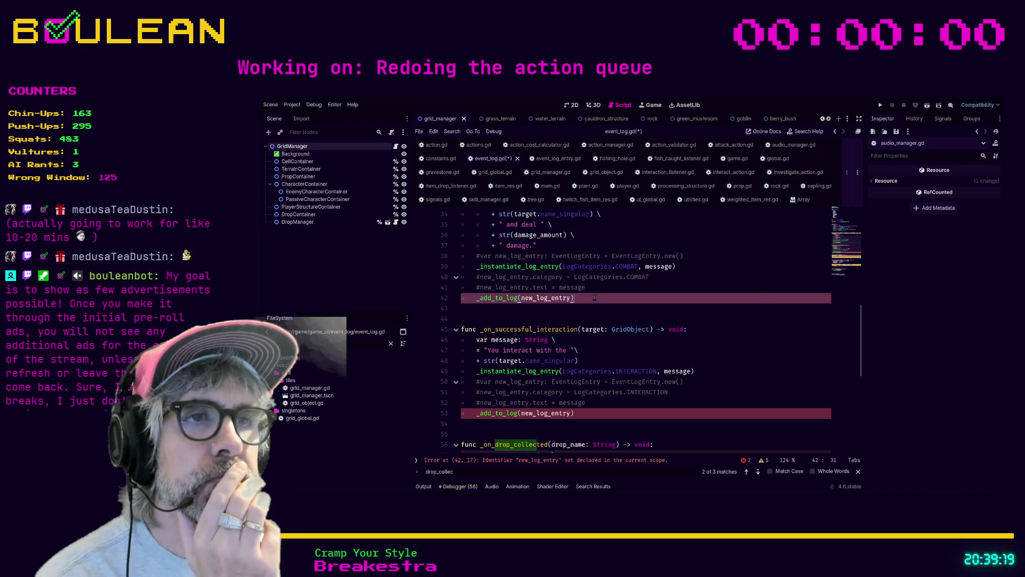
{"action": "scroll", "coordinate": [594, 297], "scroll_direction": "down", "scroll_amount": 1}
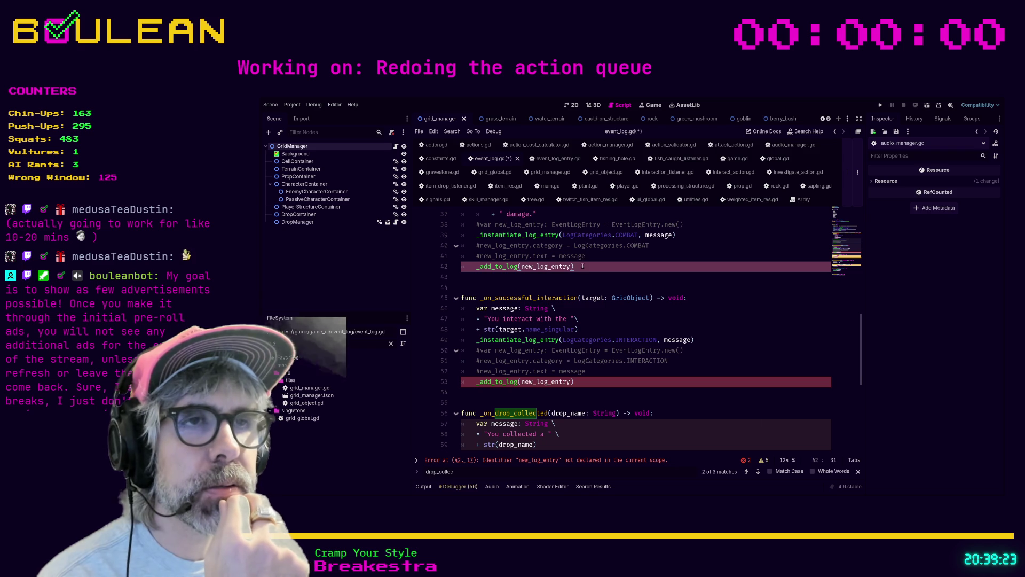
{"action": "left_click_drag", "start_coordinate": [584, 268], "coordinate": [468, 265]}
{"action": "key", "text": "ctrl+c"}
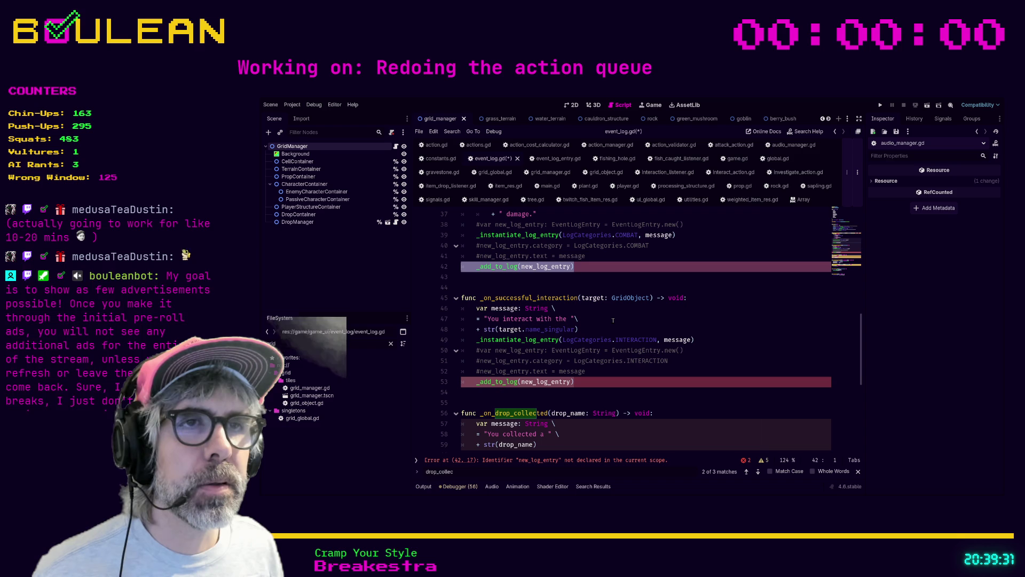
{"action": "scroll", "coordinate": [613, 320], "scroll_direction": "up", "scroll_amount": 2}
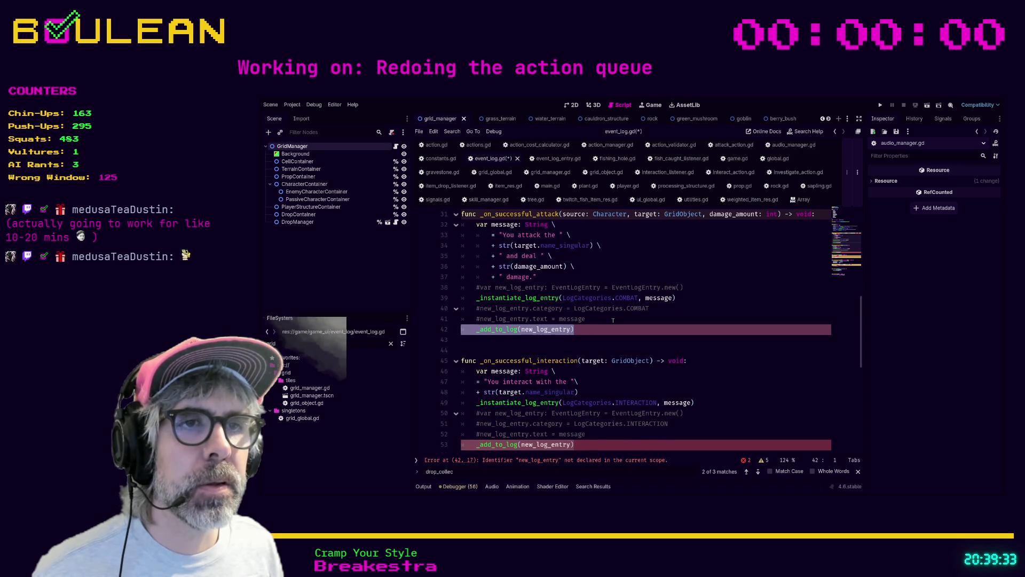
- Move _add_to_log(new_log_entry) into _instantiate_log_entry, dropping the handlers' separate add-to-log calls
{"action": "key", "text": "Delete"}
{"action": "scroll", "coordinate": [613, 321], "scroll_direction": "down", "scroll_amount": 4}
{"action": "scroll", "coordinate": [613, 321], "scroll_direction": "down", "scroll_amount": 1}
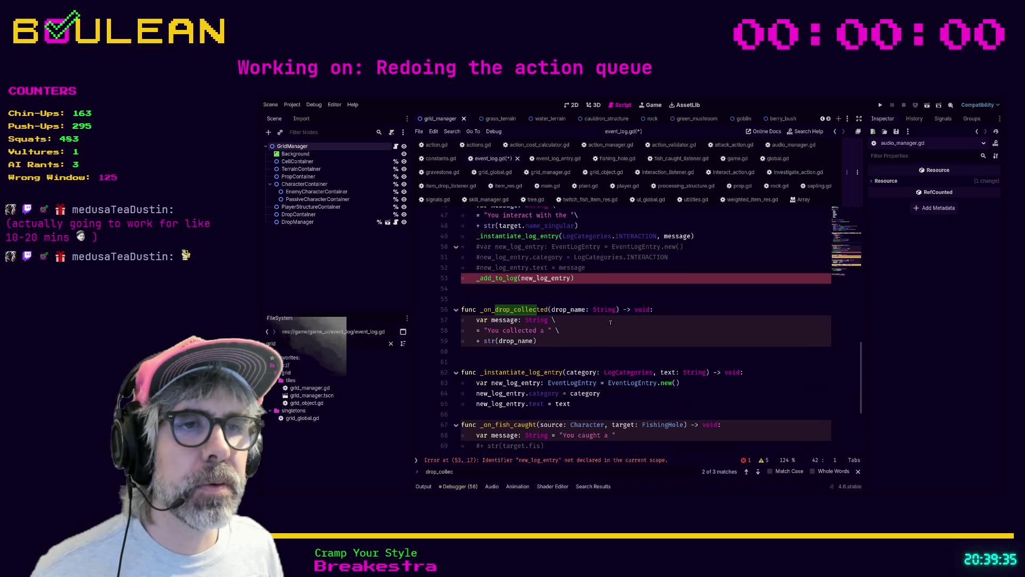
{"action": "left_click_drag", "start_coordinate": [528, 407], "coordinate": [504, 415]}
{"action": "scroll", "coordinate": [505, 414], "scroll_direction": "up", "scroll_amount": 1}
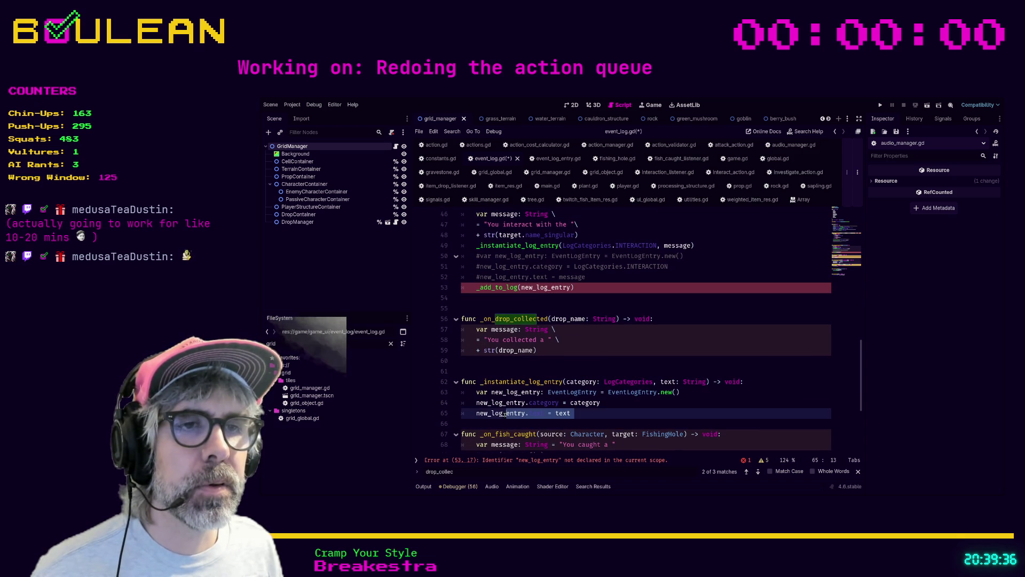
{"action": "left_click", "coordinate": [553, 423]}
{"action": "key", "text": "Return"}
{"action": "key", "text": "Up"}
{"action": "key", "text": "ctrl+v"}
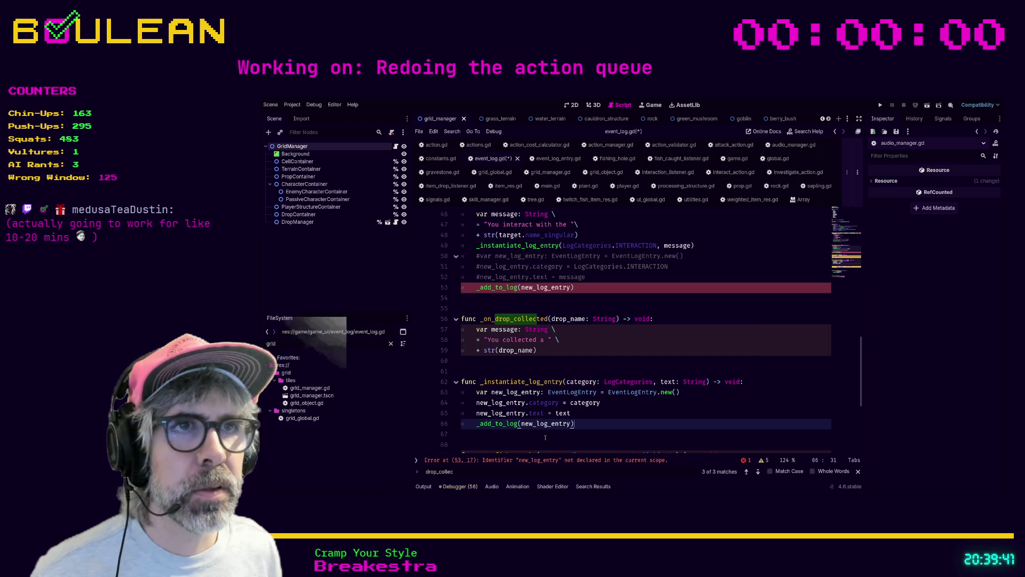
{"action": "left_click", "coordinate": [615, 288]}
{"action": "key", "text": "ctrl+k"}
{"action": "scroll", "coordinate": [627, 303], "scroll_direction": "up", "scroll_amount": 4}
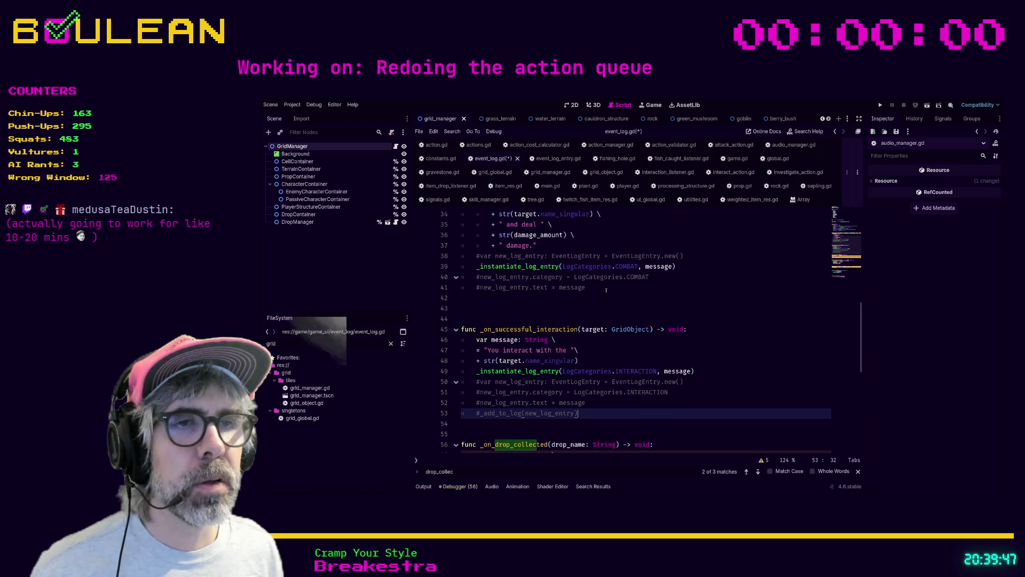
- Delete the commented-out log-entry lines and extra blank line from both handlers
{"action": "left_click", "coordinate": [606, 290]}
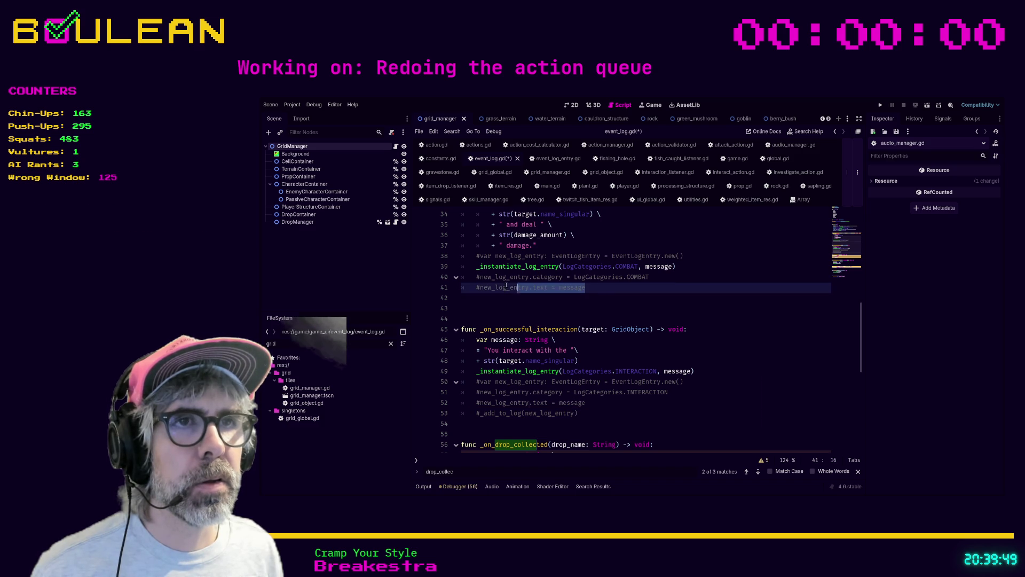
{"action": "key", "text": "shift+Up"}
{"action": "key", "text": "shift+Home"}
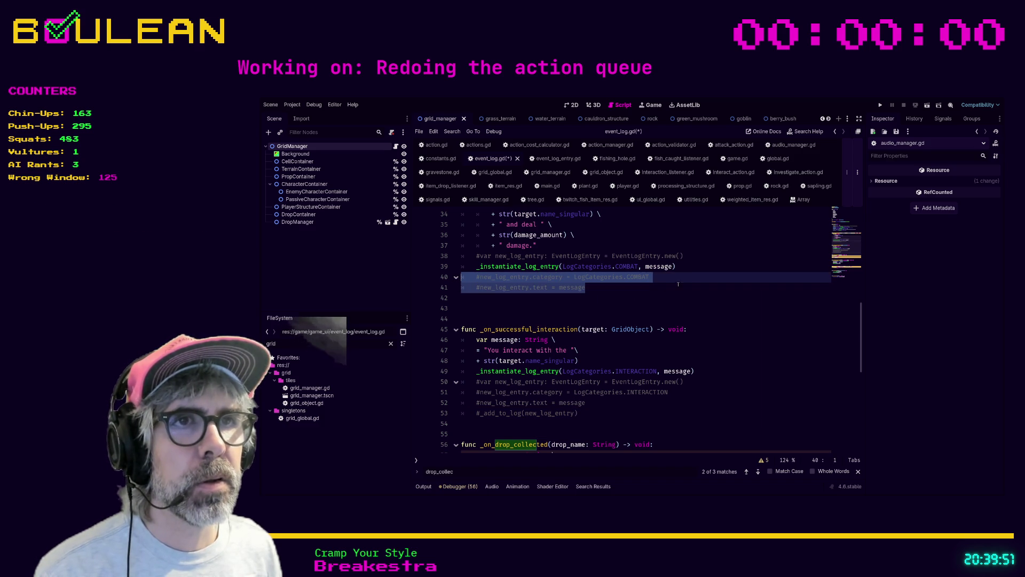
{"action": "key", "text": "BackSpace"}
{"action": "left_click_drag", "start_coordinate": [683, 256], "coordinate": [457, 255]}
{"action": "key", "text": "BackSpace"}
{"action": "key", "text": "BackSpace"}
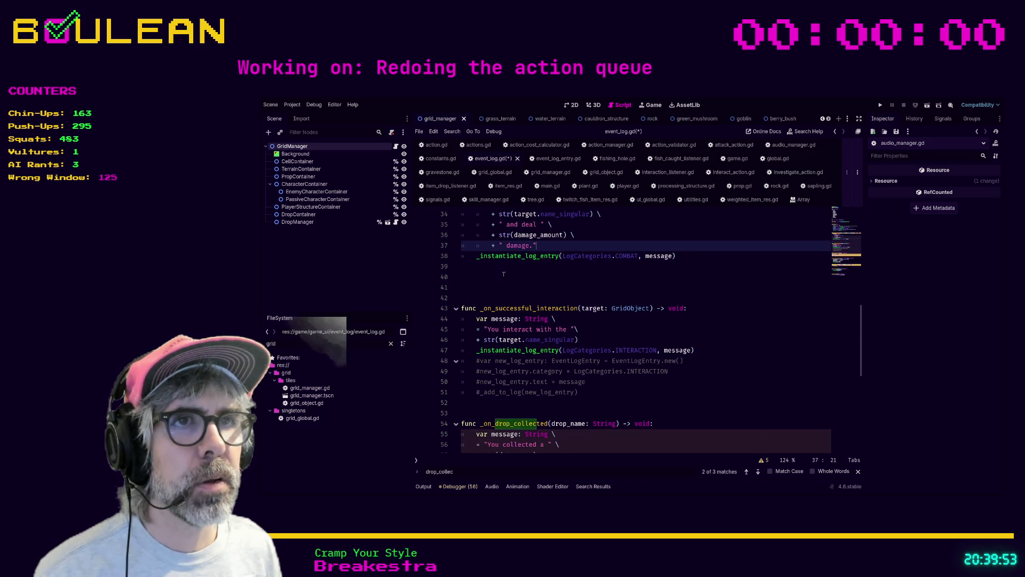
{"action": "left_click_drag", "start_coordinate": [608, 399], "coordinate": [460, 357]}
{"action": "key", "text": "BackSpace"}
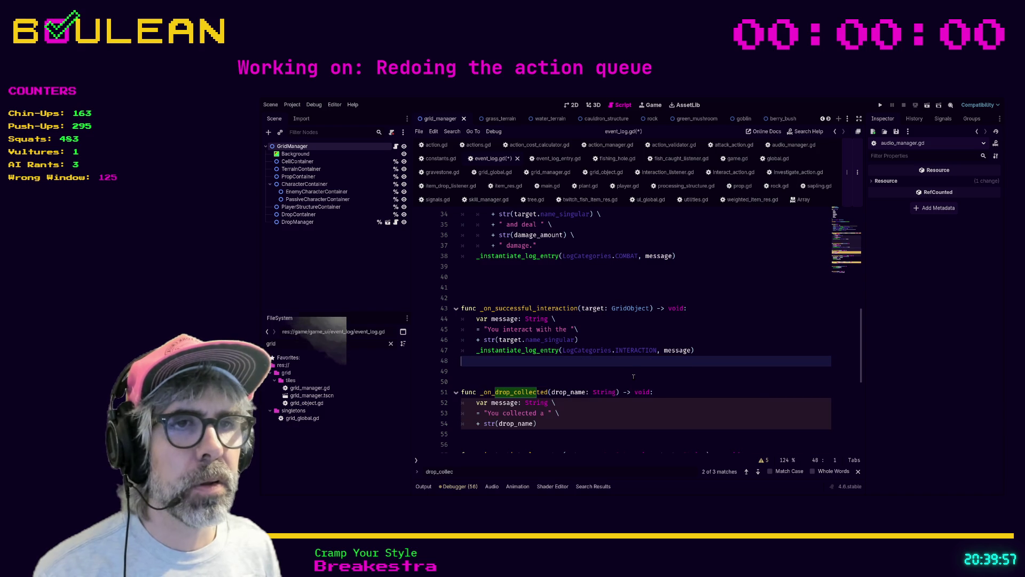
{"action": "key", "text": "Delete"}
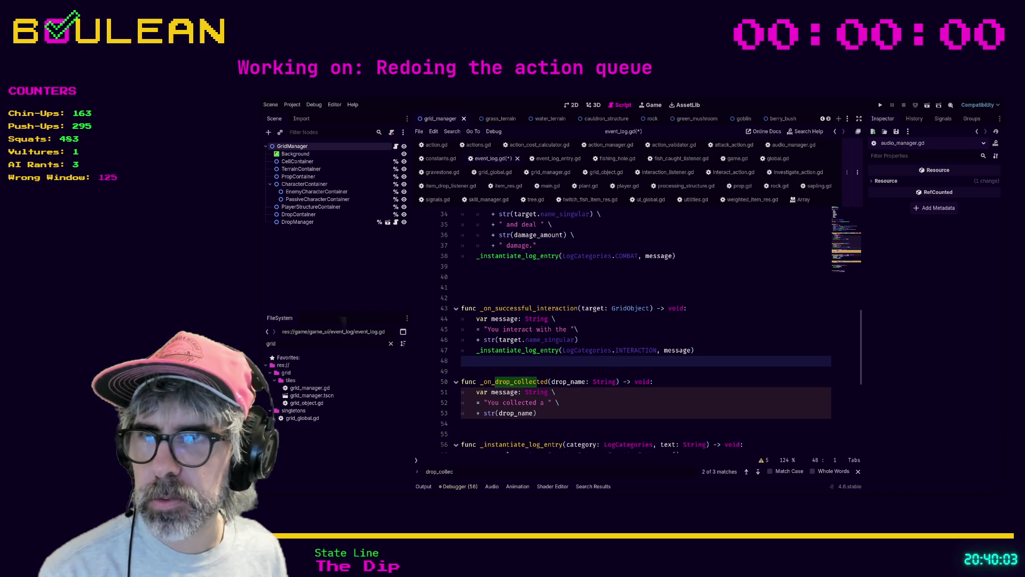
{"action": "key", "text": "Down"}
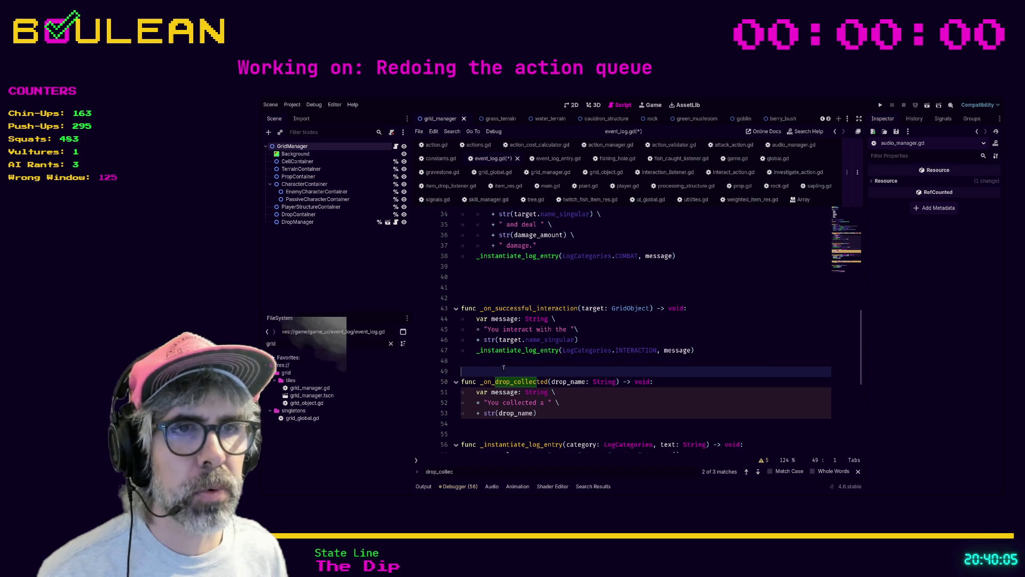
- Add _instantiate_log_entry(LogCategories.RESOURCES, message) to the _on_drop_collected handler
{"action": "scroll", "coordinate": [481, 359], "scroll_direction": "down", "scroll_amount": 1}
{"action": "scroll", "coordinate": [535, 390], "scroll_direction": "down", "scroll_amount": 1}
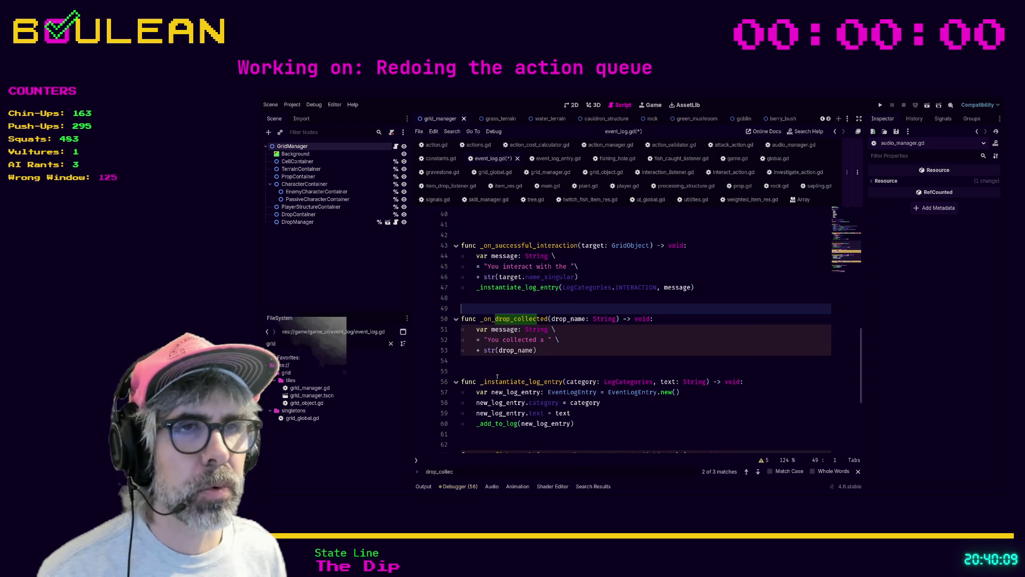
{"action": "left_click", "coordinate": [532, 366]}
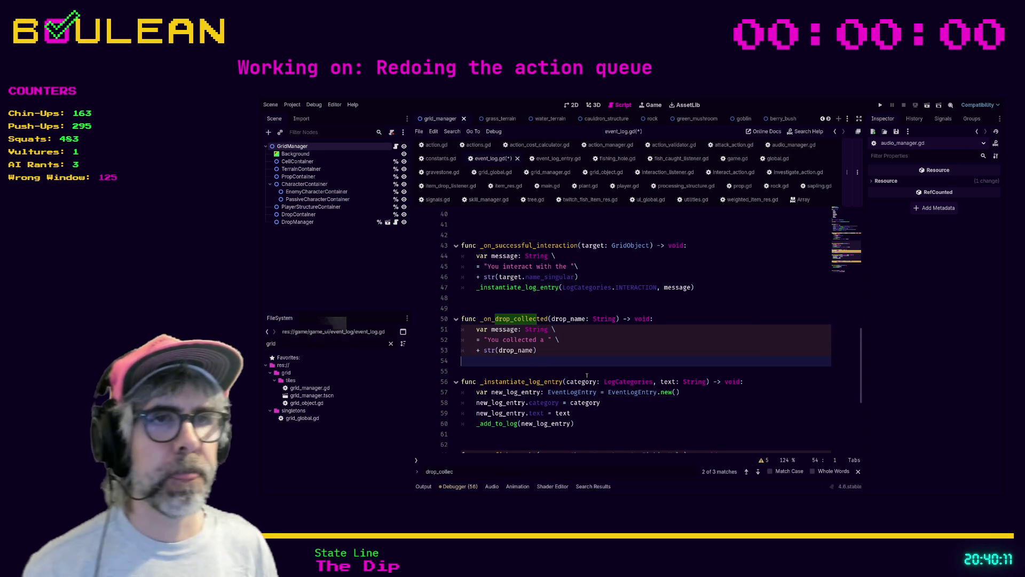
{"action": "type", "text": "_instantiate_log"}
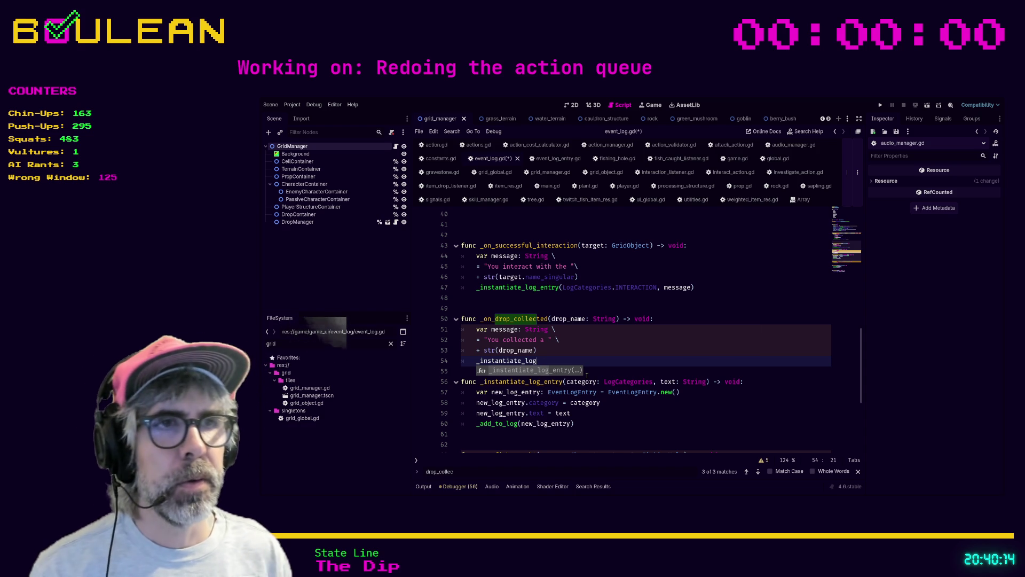
{"action": "key", "text": "Return"}
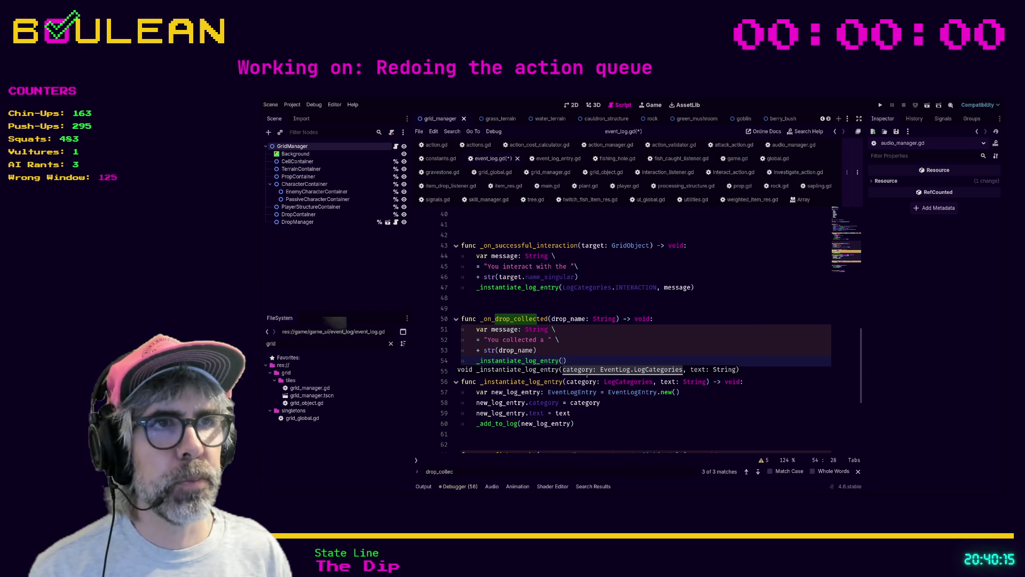
{"action": "type", "text": "LogCategories."}
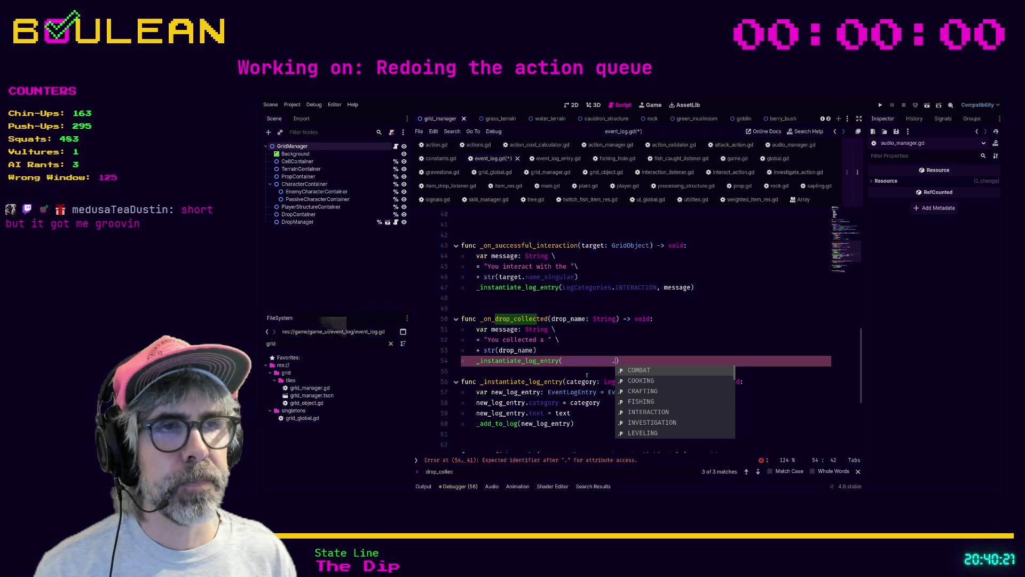
{"action": "type", "text": "FI"}
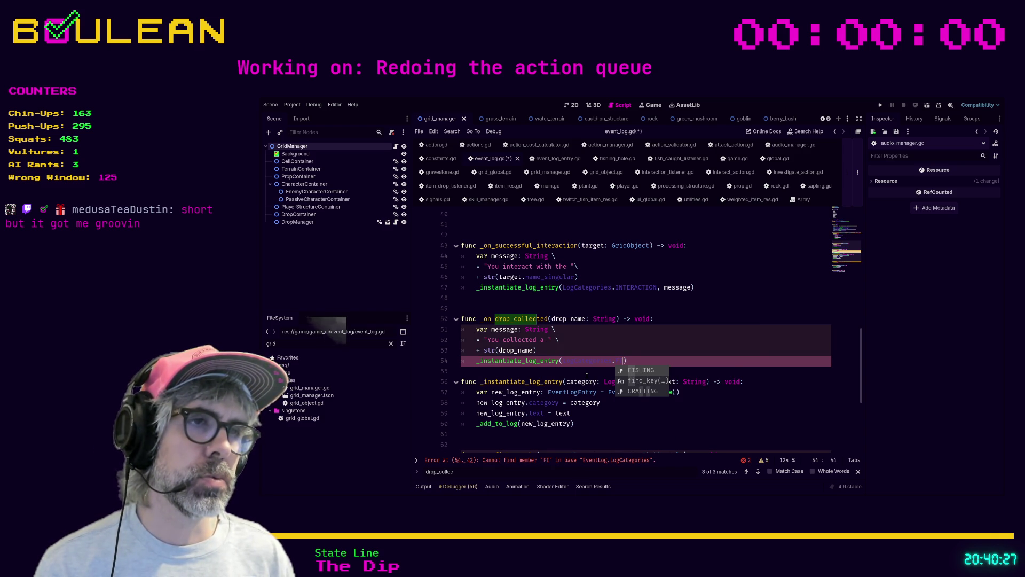
{"action": "key", "text": "BackSpace"}
{"action": "key", "text": "BackSpace"}
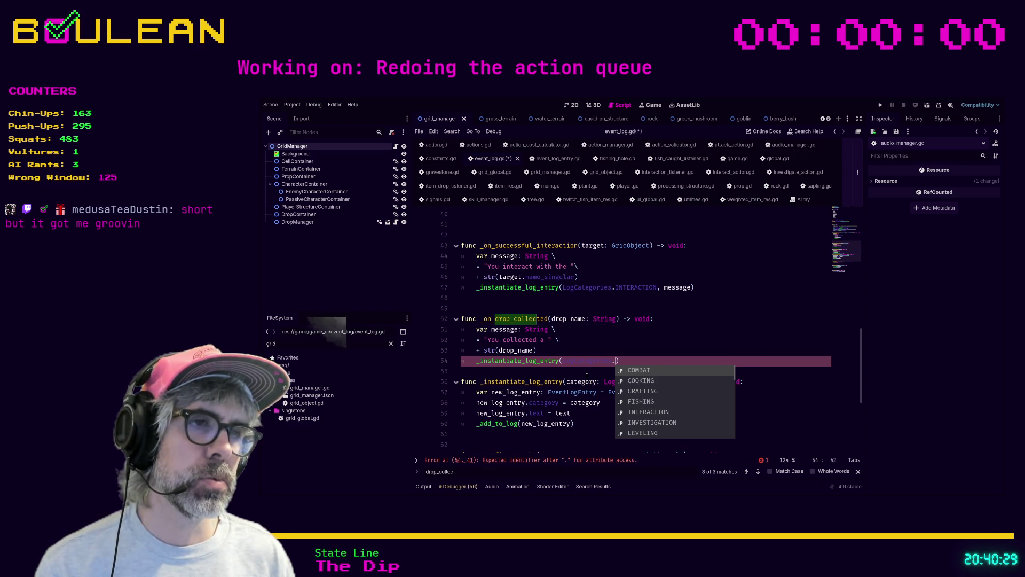
{"action": "key", "text": "Down"}
{"action": "key", "text": "Down"}
{"action": "key", "text": "Down"}
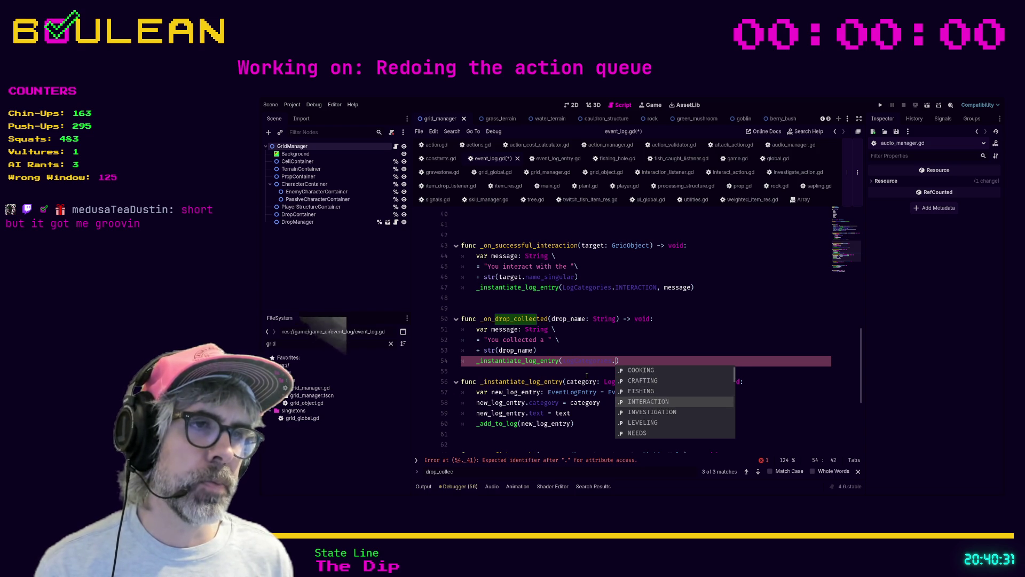
{"action": "key", "text": "Down"}
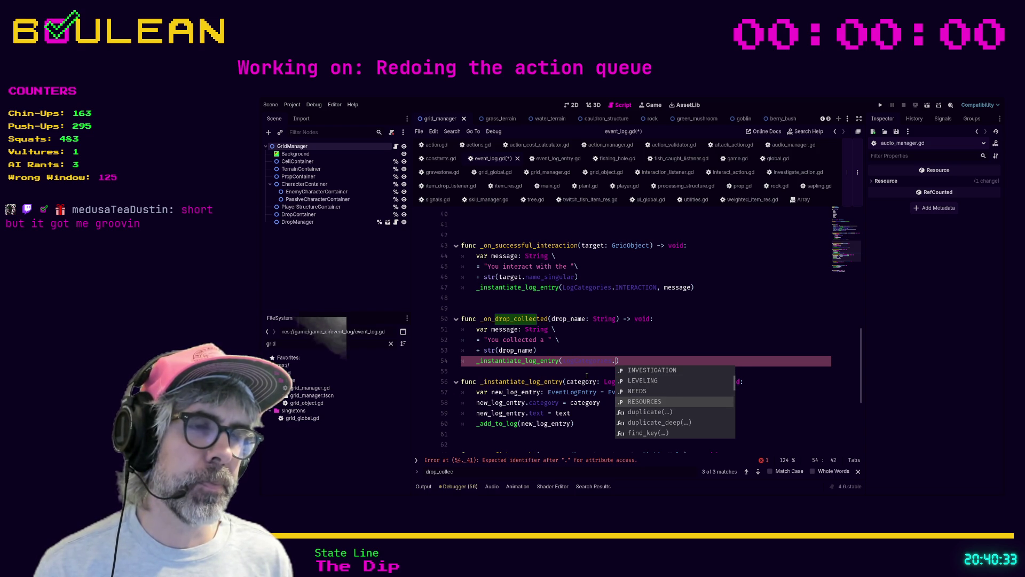
{"action": "key", "text": "Return"}
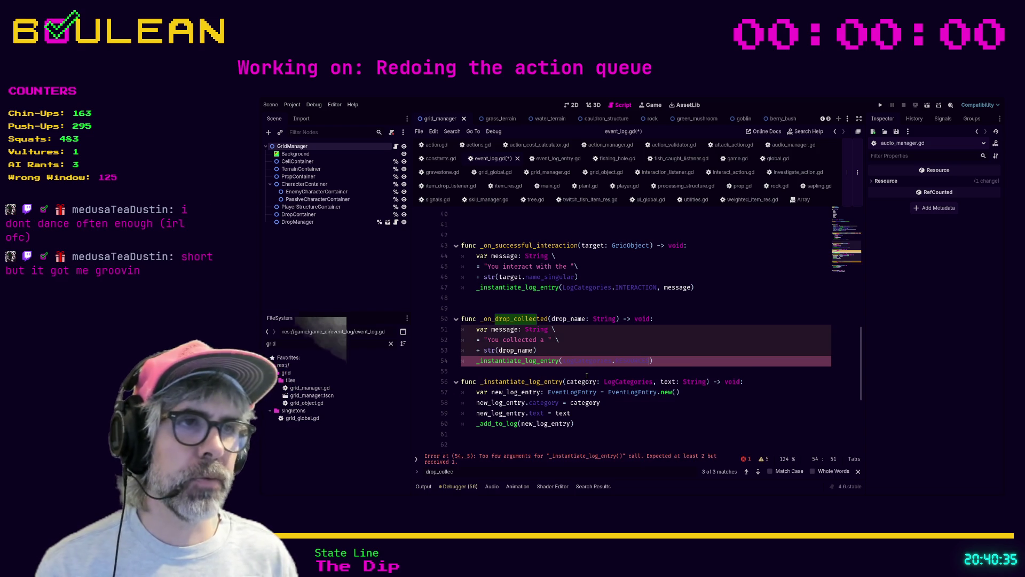
{"action": "type", "text": "mess"}
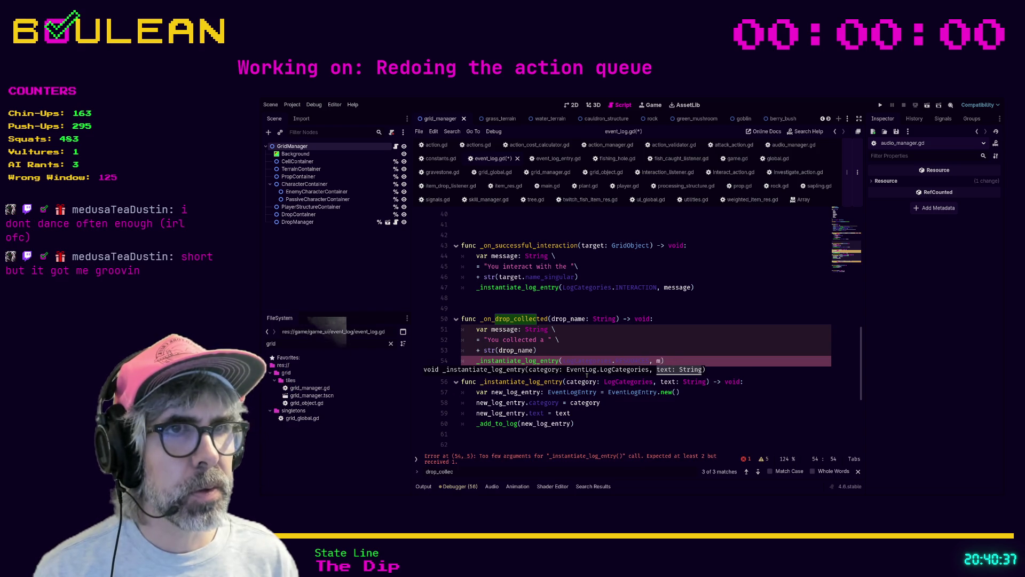
{"action": "type", "text": "age"}
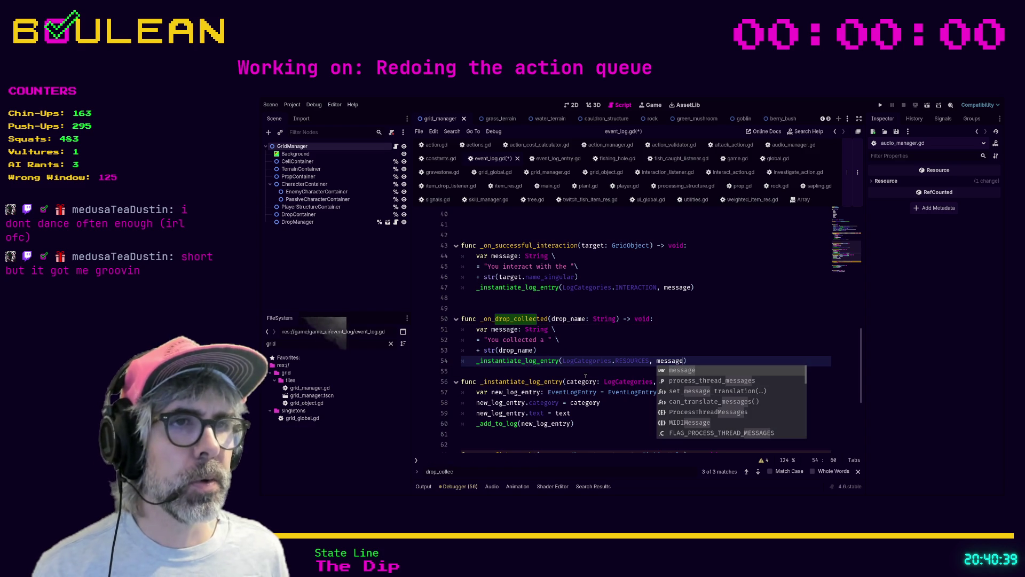
{"action": "left_click", "coordinate": [554, 370]}
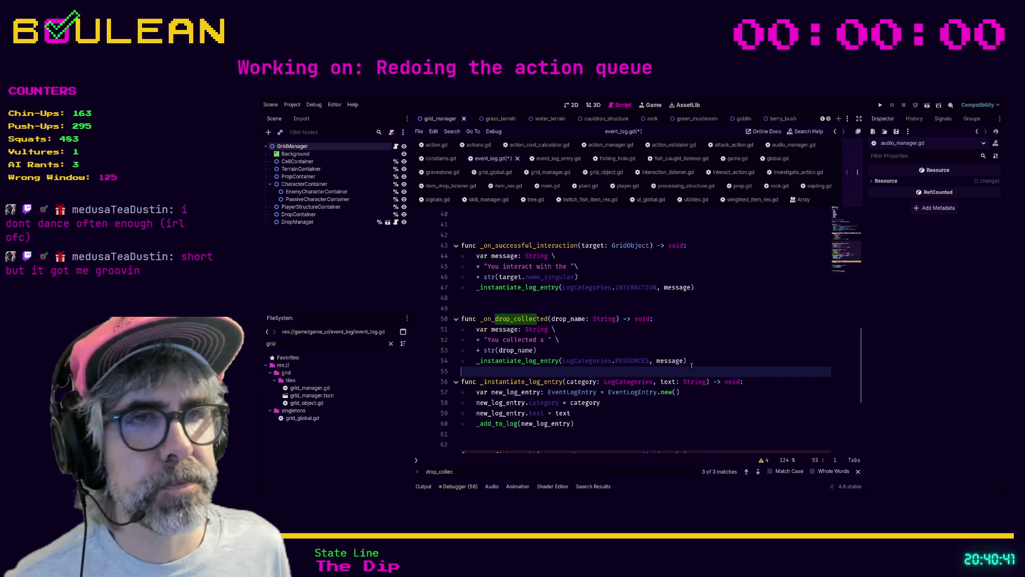
- Add a blank line after the drop handler, save event_log.gd, and run the game with F5
{"action": "key", "text": "Return"}
{"action": "key", "text": "Down"}
{"action": "key", "text": "Down"}
{"action": "key", "text": "Down"}
{"action": "key", "text": "Down"}
{"action": "key", "text": "Down"}
{"action": "key", "text": "Down"}
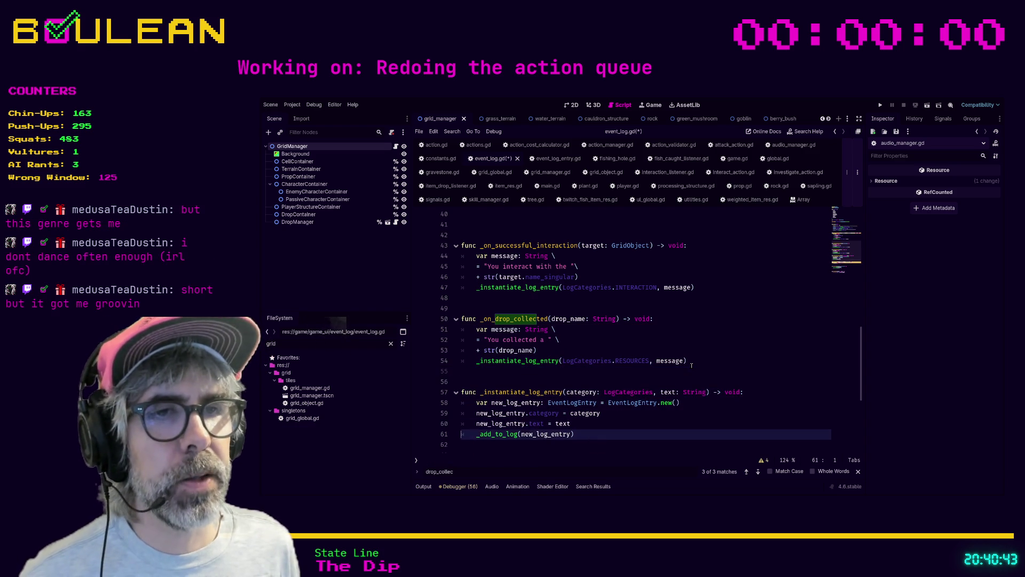
{"action": "key", "text": "Up"}
{"action": "key", "text": "Up"}
{"action": "key", "text": "Up"}
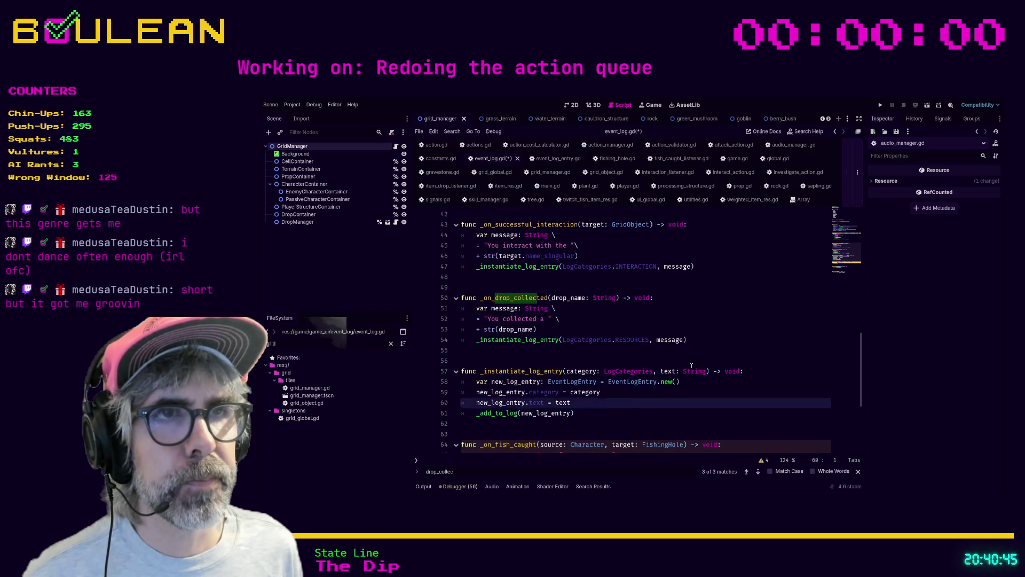
{"action": "key", "text": "Down"}
{"action": "key", "text": "Down"}
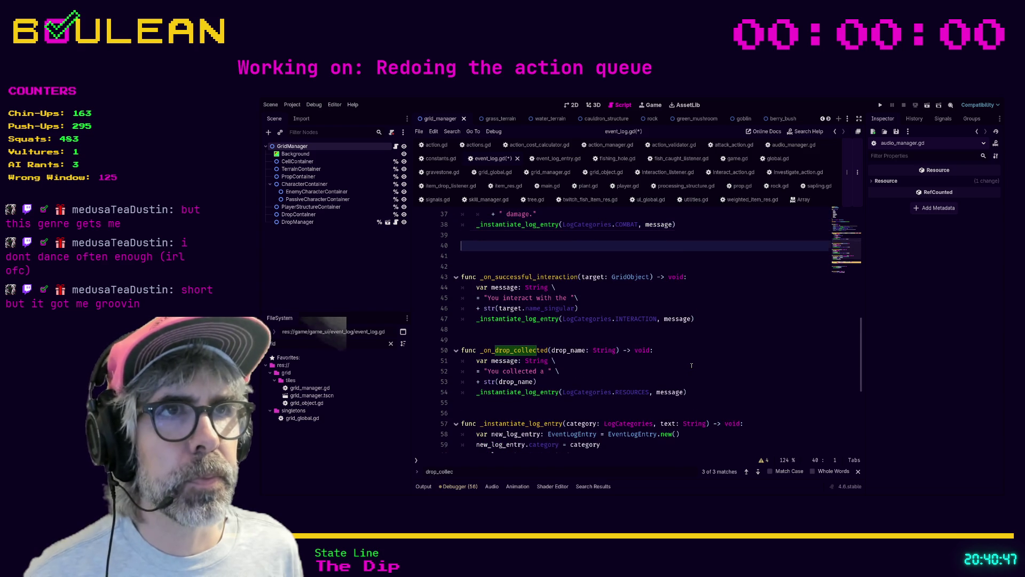
{"action": "key", "text": "F5"}
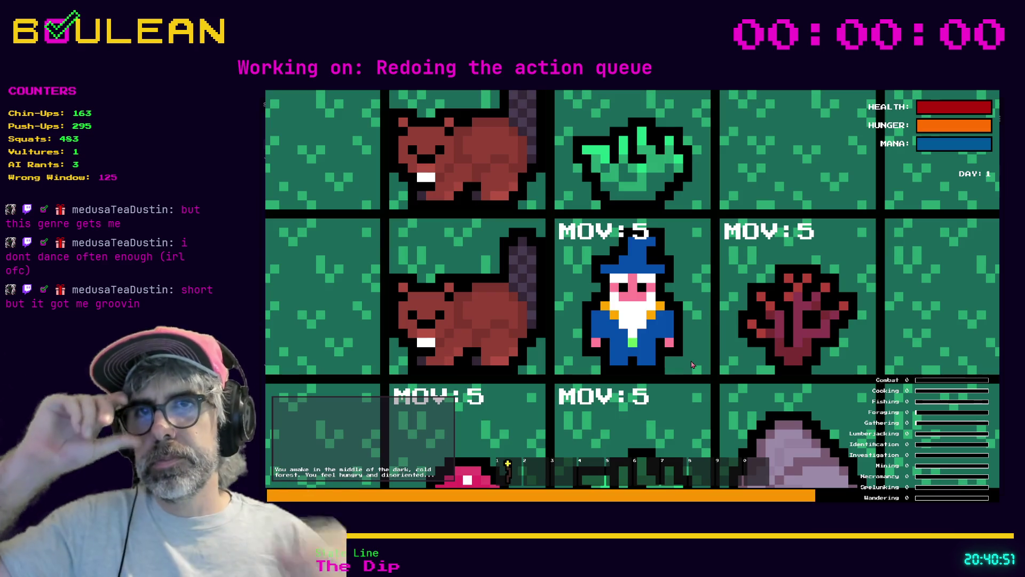
- Collect sticks from the sapling and harvest grass from the tuft beside the wizard
{"action": "scroll", "coordinate": [338, 189], "scroll_direction": "down", "scroll_amount": 5}
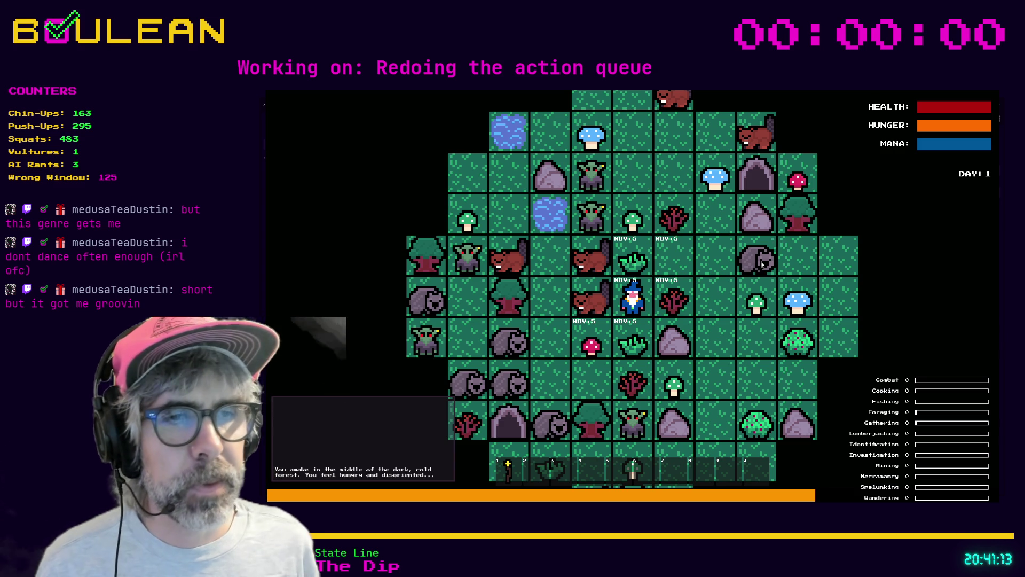
{"action": "key", "text": "i"}
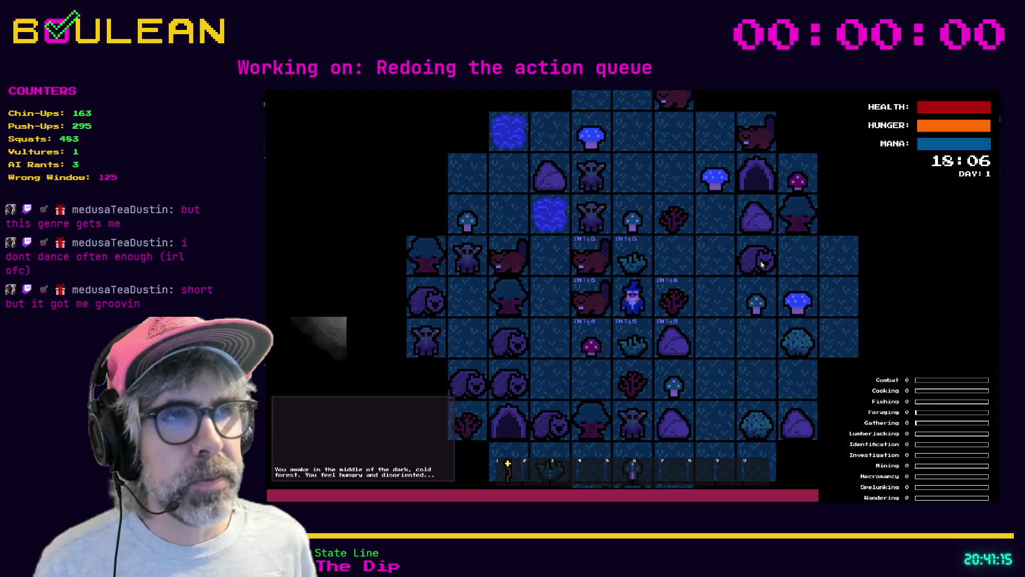
{"action": "key", "text": "Right"}
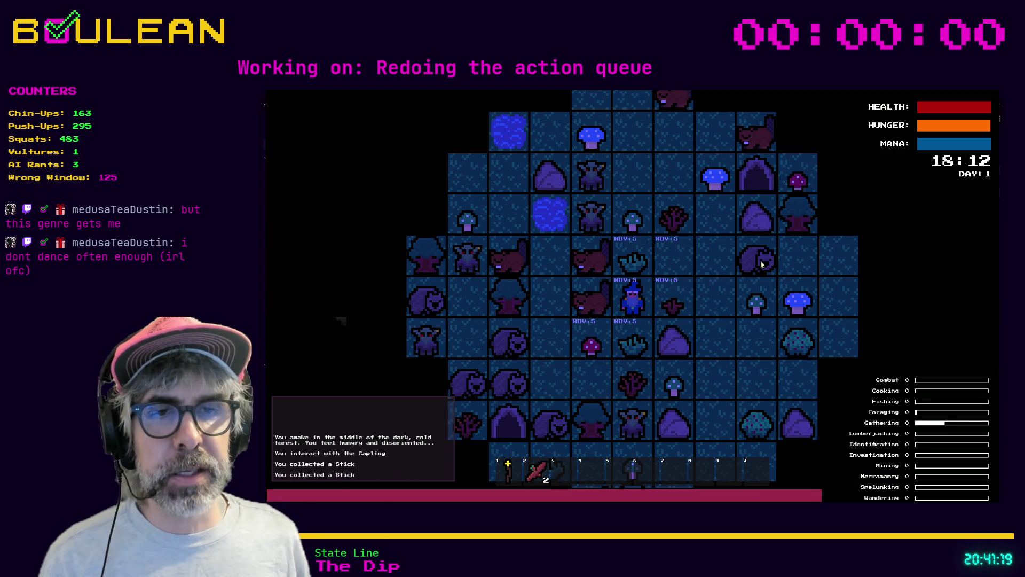
{"action": "key", "text": "i"}
{"action": "key", "text": "Up"}
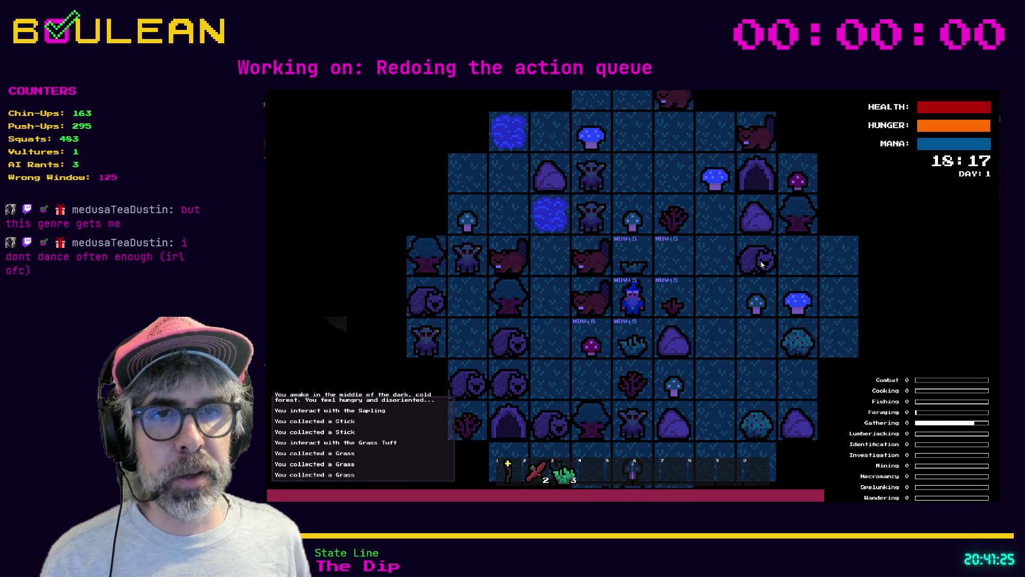
- Attack the beaver twice, walk to the fishing hole, fish twice, then leave the game
{"action": "key", "text": "a"}
{"action": "key", "text": "Left"}
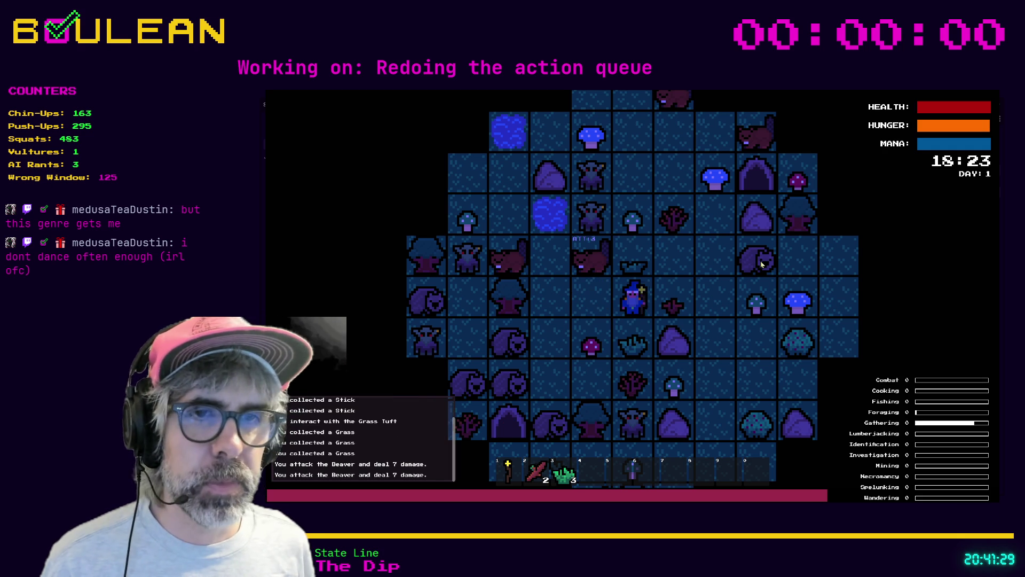
{"action": "key", "text": "Left"}
{"action": "key", "text": "Left"}
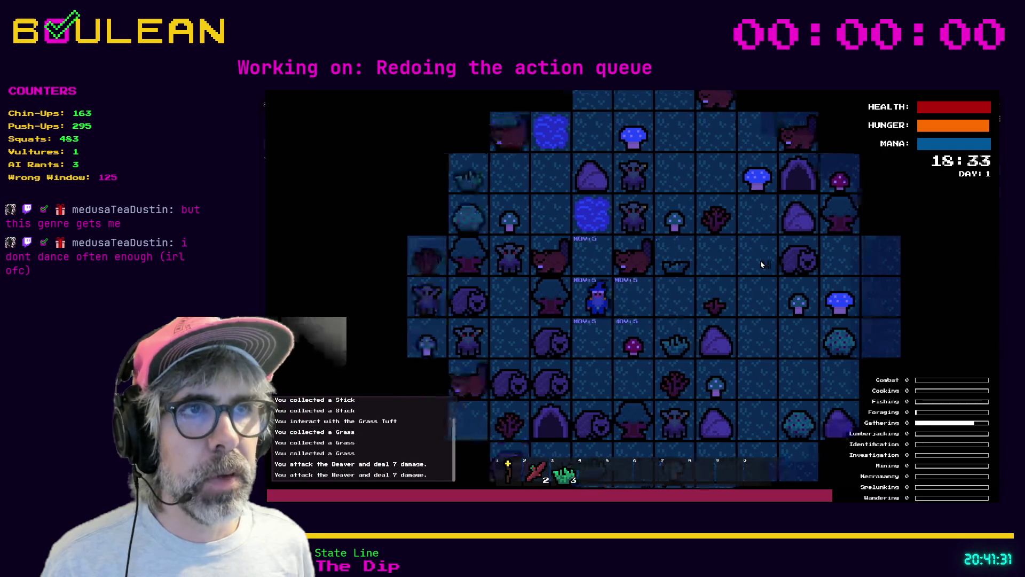
{"action": "key", "text": "Up"}
{"action": "key", "text": "Up"}
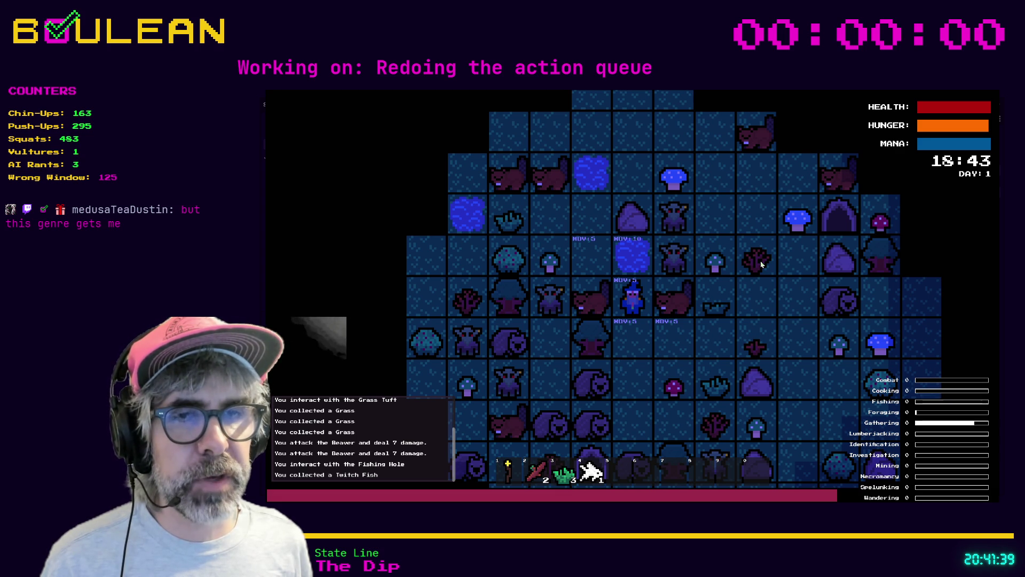
{"action": "key", "text": "w"}
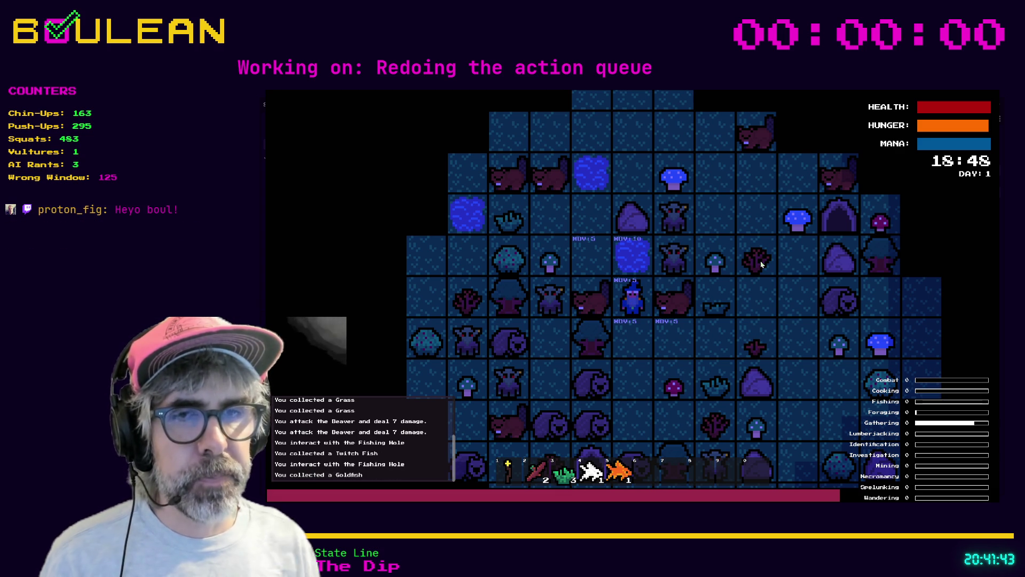
{"action": "key", "text": "w"}
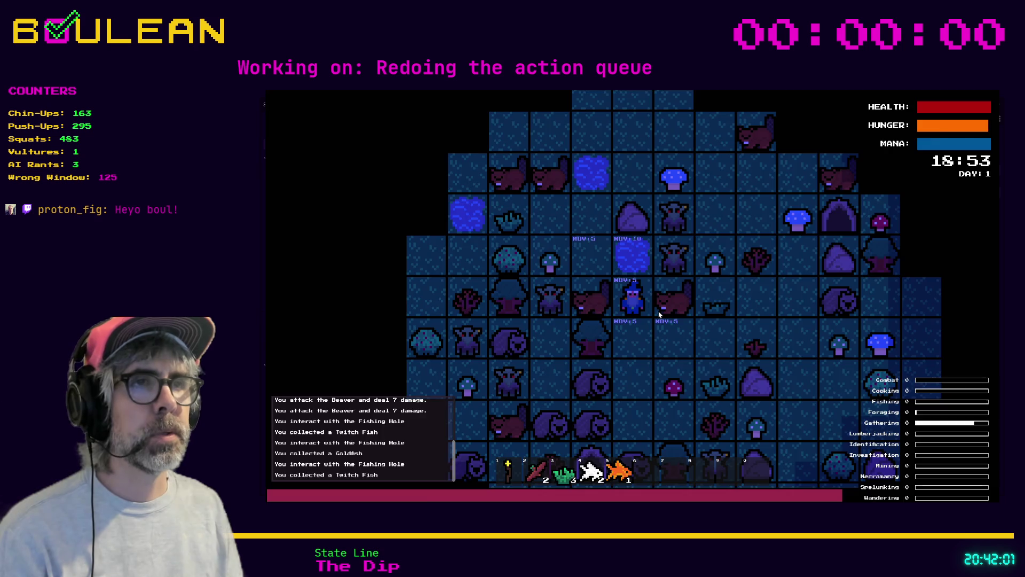
{"action": "key", "text": "alt+Tab"}
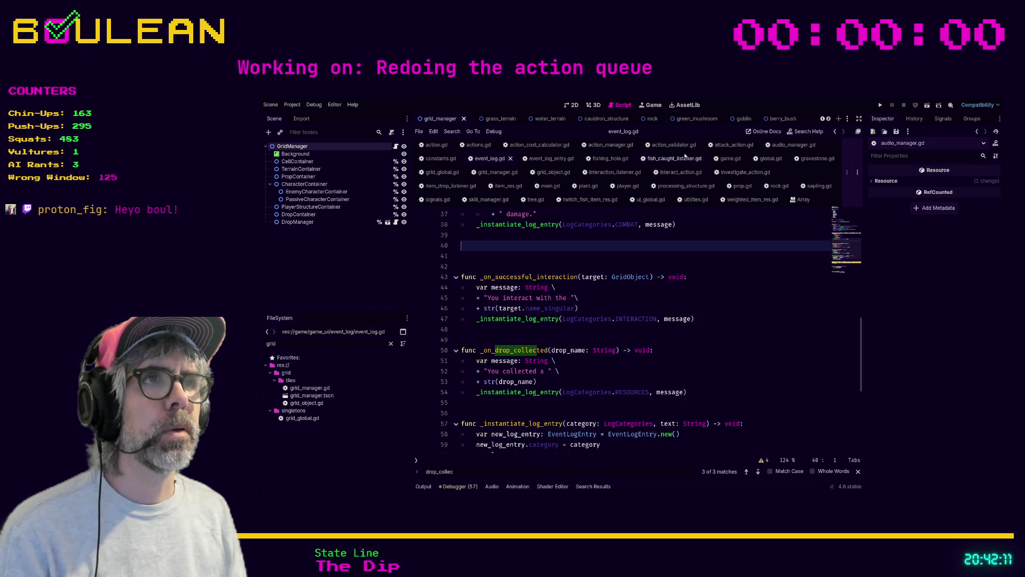
- Close utilities.gd, weighted_item_res.gd, the Array help page and ui_global.gd
{"action": "left_click", "coordinate": [700, 199]}
{"action": "middle_click", "coordinate": [712, 200]}
{"action": "left_click", "coordinate": [712, 201]}
{"action": "middle_click", "coordinate": [714, 201]}
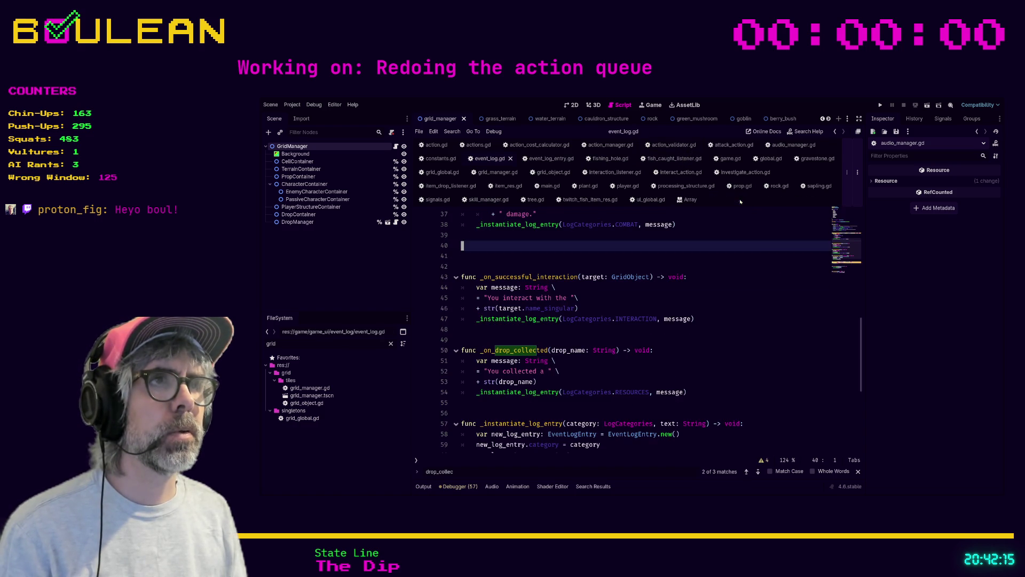
{"action": "left_click", "coordinate": [688, 200]}
{"action": "left_click", "coordinate": [702, 200]}
{"action": "left_click", "coordinate": [664, 200]}
{"action": "middle_click", "coordinate": [662, 199]}
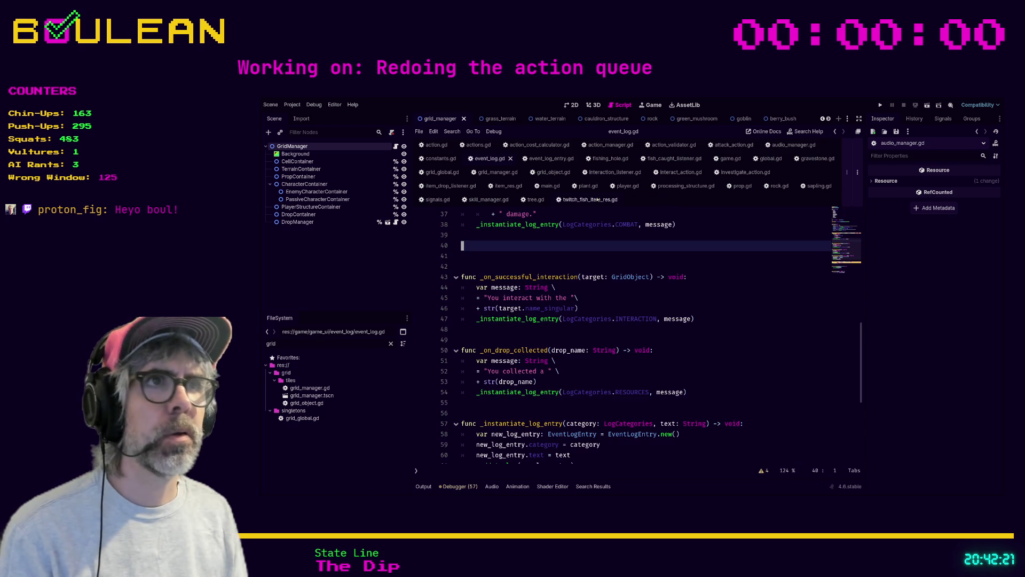
- Review the end of the fish names list in twitch_fish_item_res.gd
{"action": "left_click", "coordinate": [598, 199]}
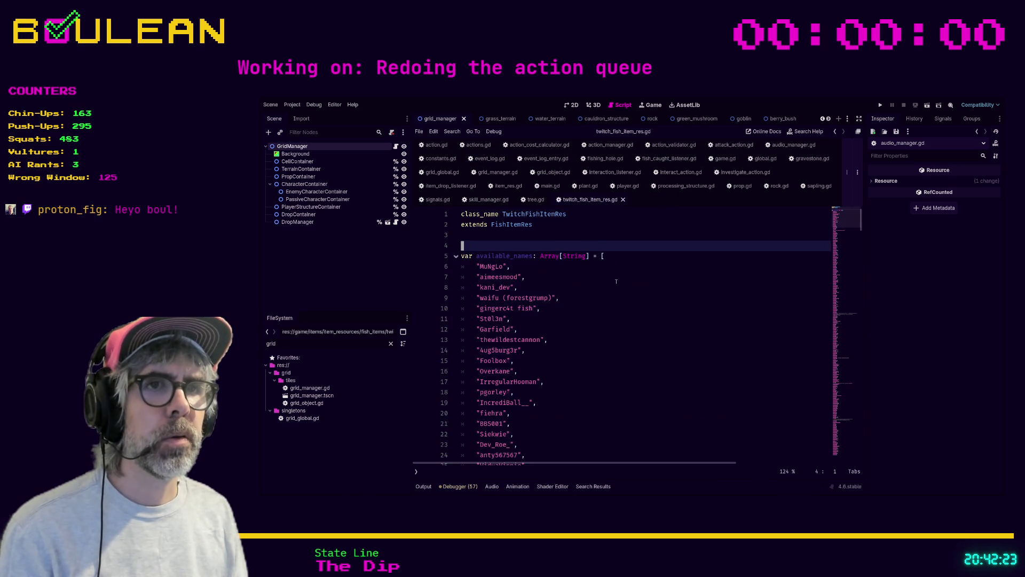
{"action": "scroll", "coordinate": [617, 292], "scroll_direction": "down", "scroll_amount": 6}
{"action": "scroll", "coordinate": [617, 292], "scroll_direction": "down", "scroll_amount": 8}
{"action": "left_click_drag", "start_coordinate": [860, 258], "coordinate": [858, 464]}
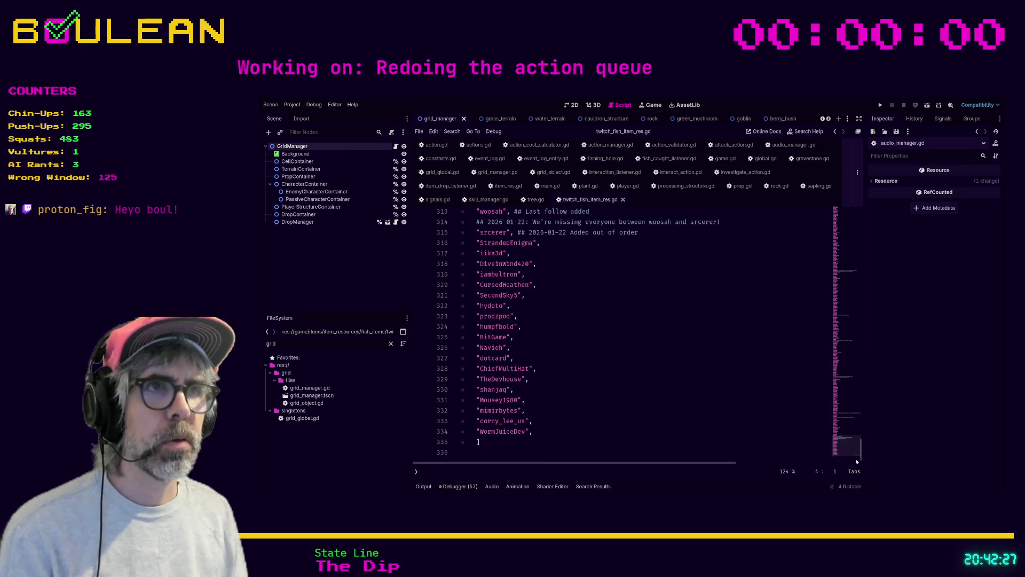
- Close processing_structure.gd, prop.gd, rock.gd and sapling.gd
{"action": "left_click", "coordinate": [705, 187]}
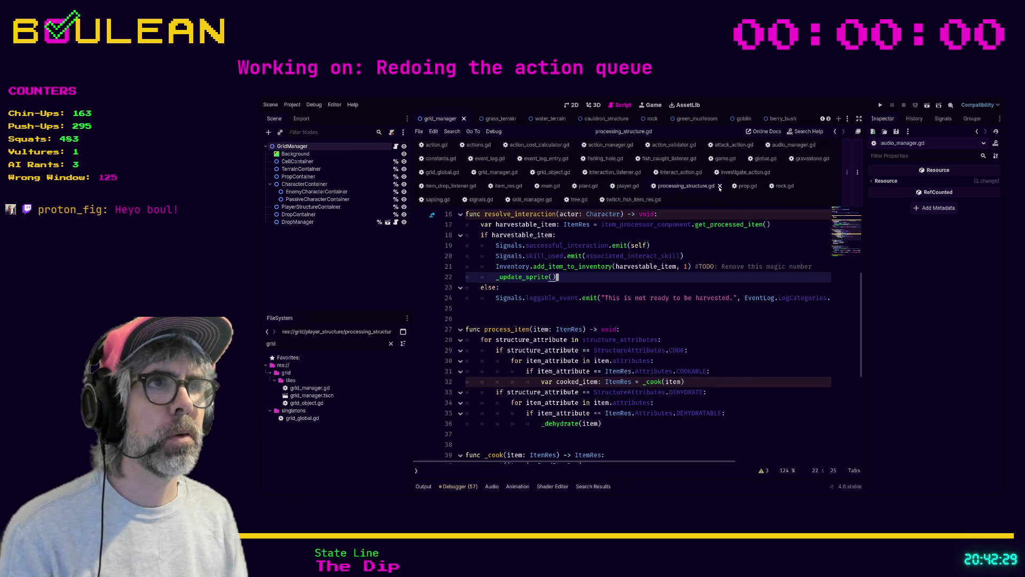
{"action": "left_click", "coordinate": [719, 186]}
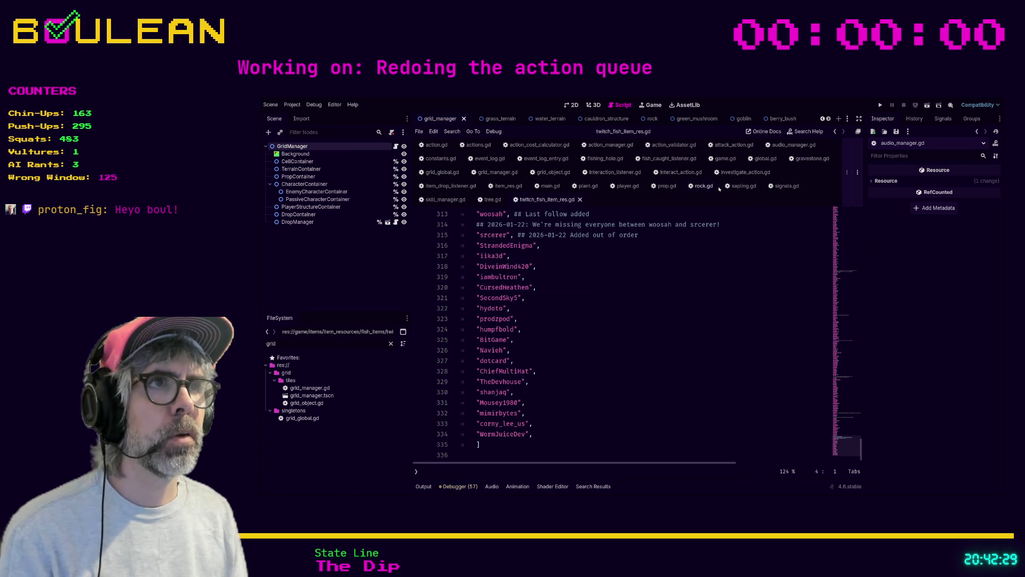
{"action": "left_click", "coordinate": [667, 186]}
{"action": "left_click", "coordinate": [679, 187]}
{"action": "left_click", "coordinate": [677, 188]}
{"action": "left_click", "coordinate": [683, 187]}
{"action": "middle_click", "coordinate": [667, 188]}
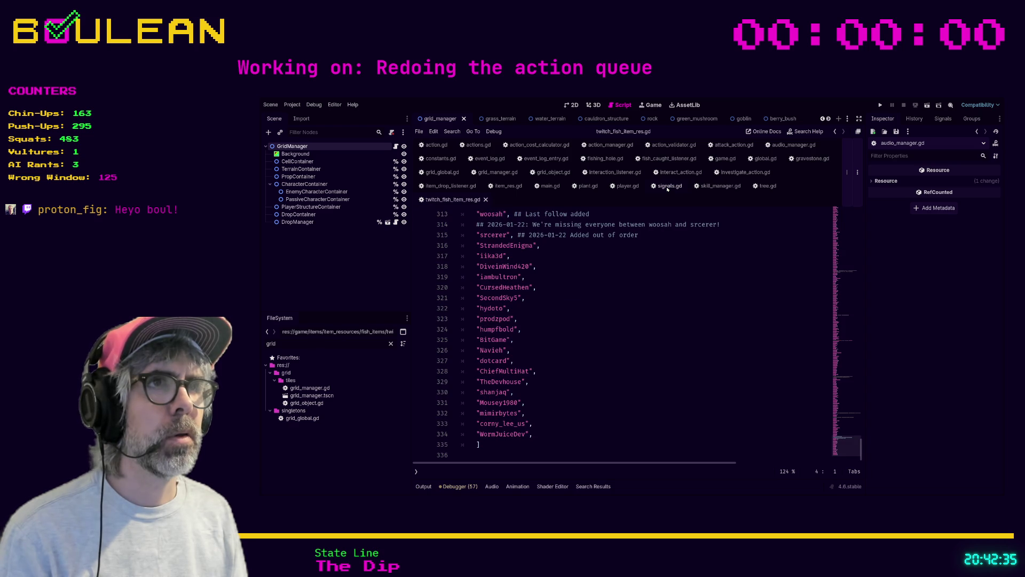
- In player.gd, remove the bookmarks on lines 259, 353 and 378
{"action": "left_click", "coordinate": [628, 187]}
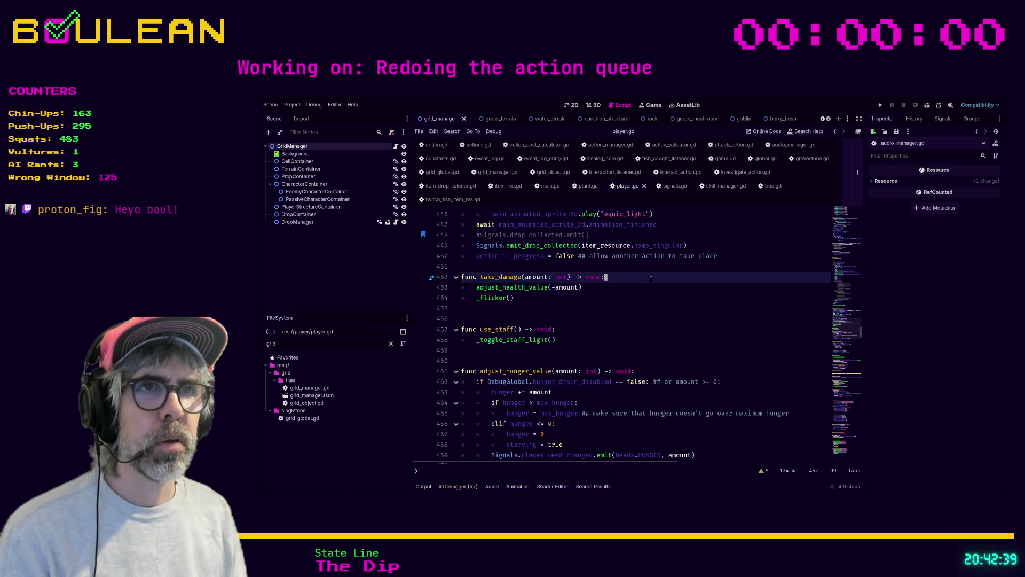
{"action": "key", "text": "ctrl+b"}
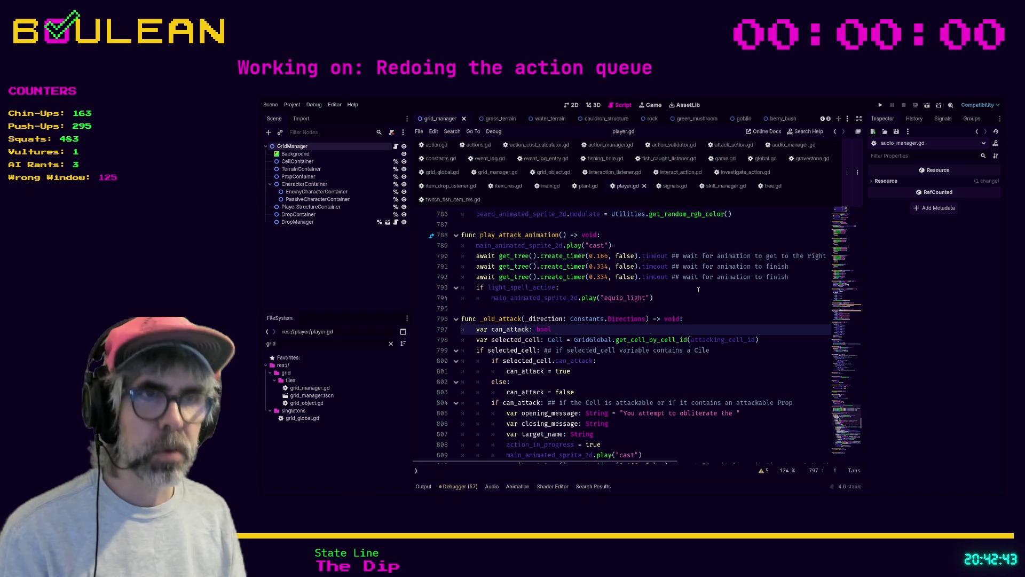
{"action": "key", "text": "ctrl+b"}
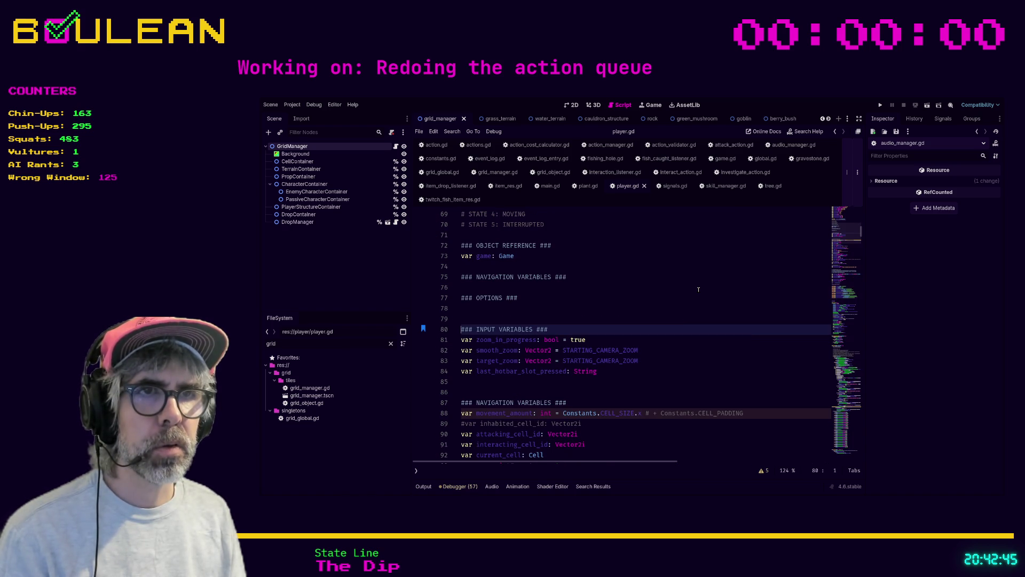
{"action": "key", "text": "ctrl+b"}
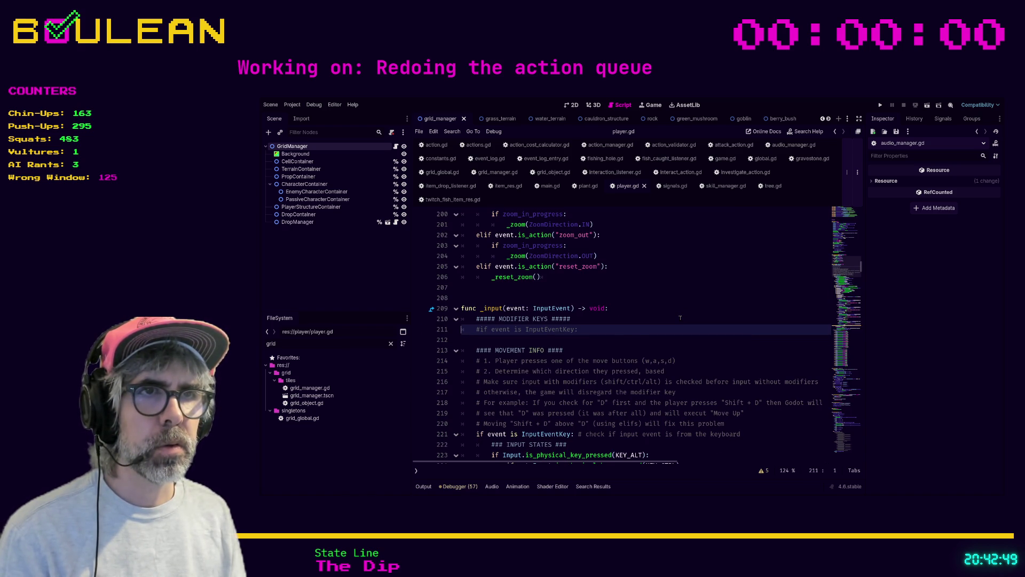
{"action": "key", "text": "ctrl+b"}
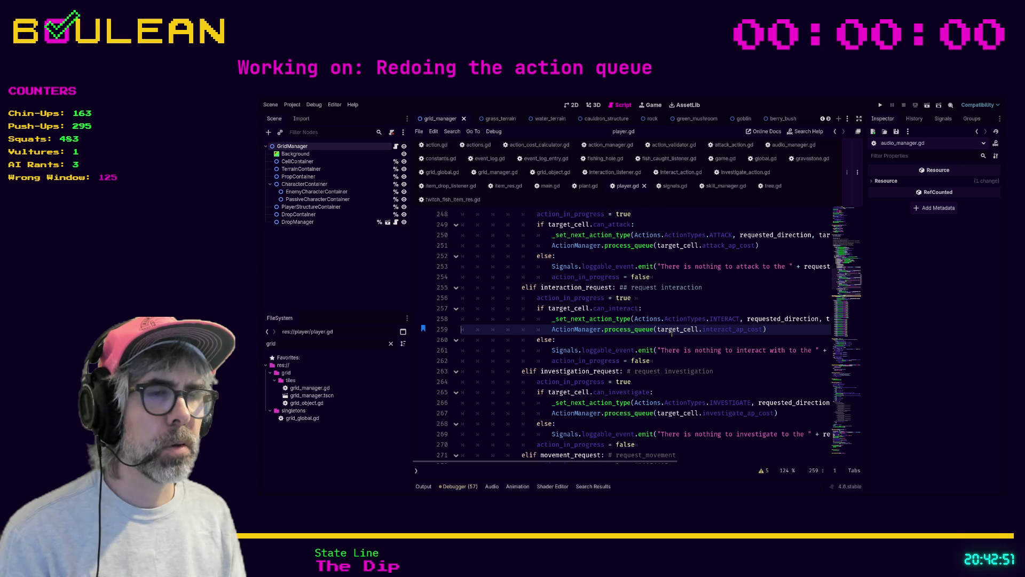
{"action": "key", "text": "ctrl+alt+b"}
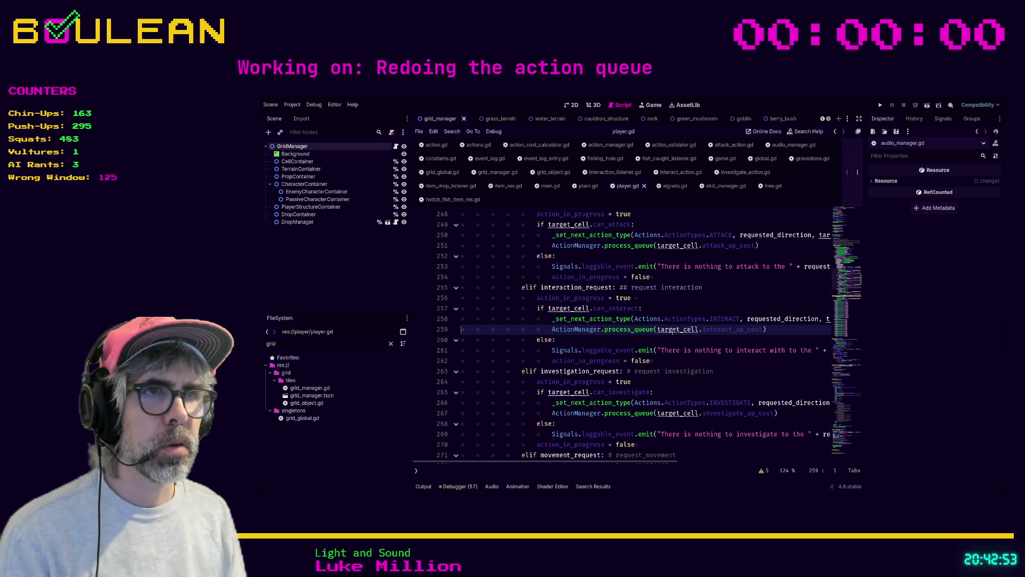
{"action": "key", "text": "ctrl+b"}
{"action": "key", "text": "ctrl+alt+b"}
{"action": "key", "text": "ctrl+b"}
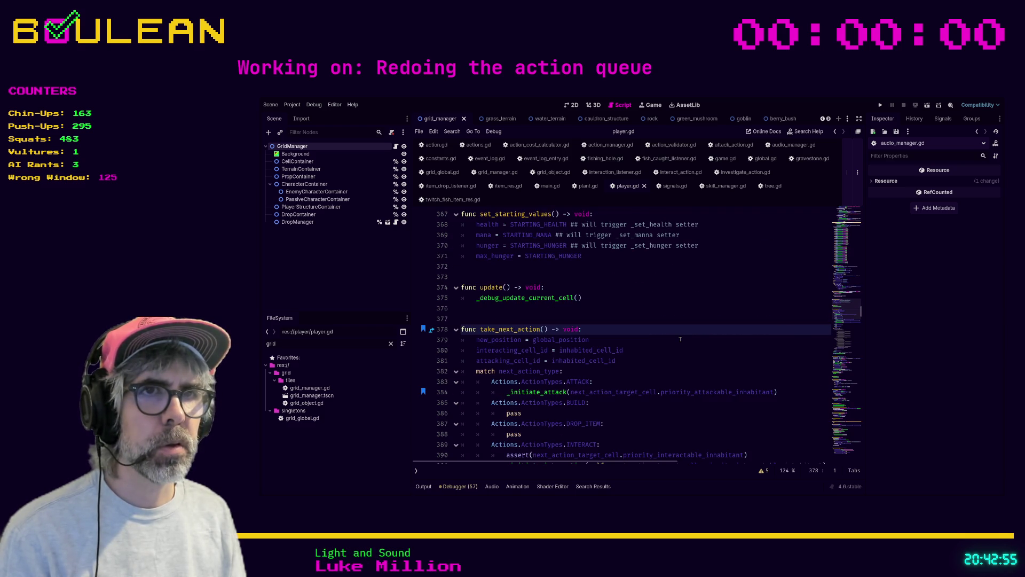
{"action": "key", "text": "ctrl+alt+b"}
{"action": "key", "text": "ctrl+b"}
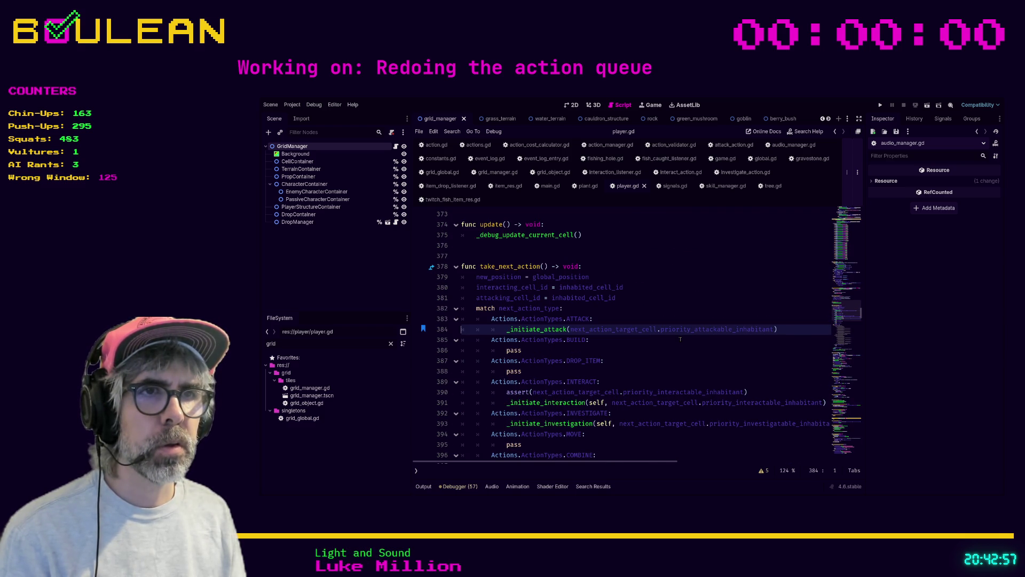
{"action": "key", "text": "ctrl+b"}
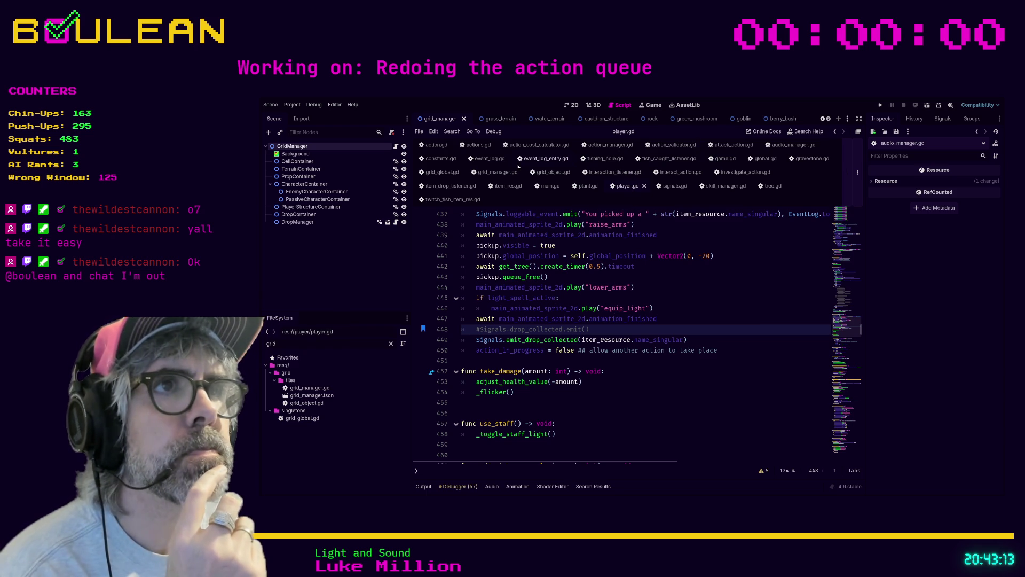
- Close constants.gd and switch to item_drop_listener.gd
{"action": "left_click", "coordinate": [457, 160]}
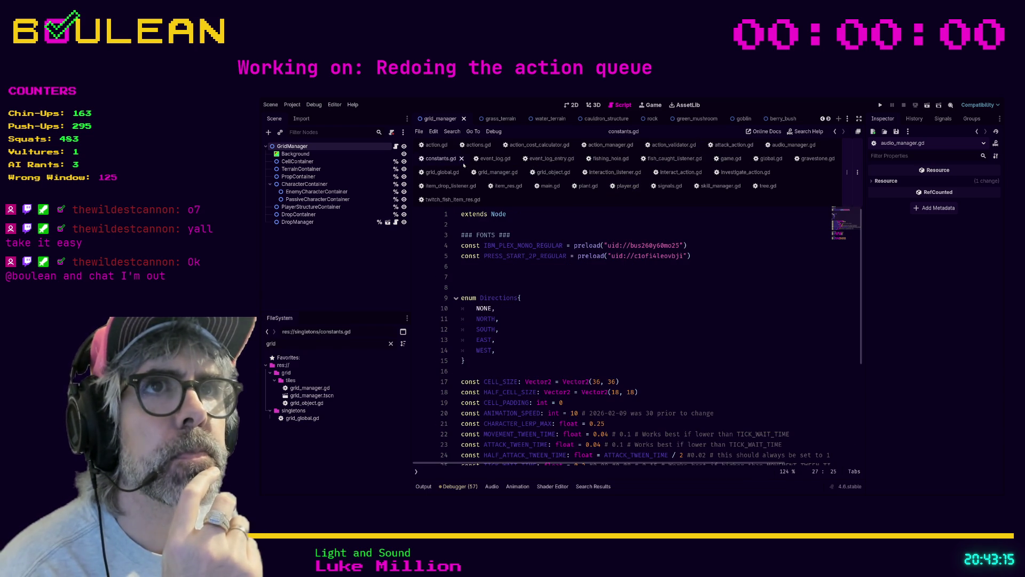
{"action": "left_click", "coordinate": [462, 159]}
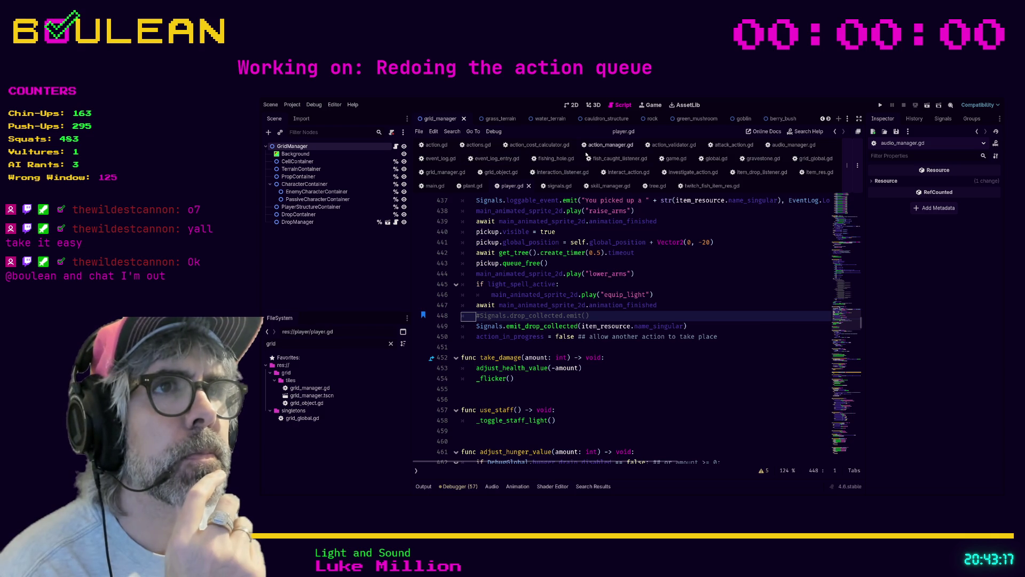
{"action": "left_click", "coordinate": [747, 175]}
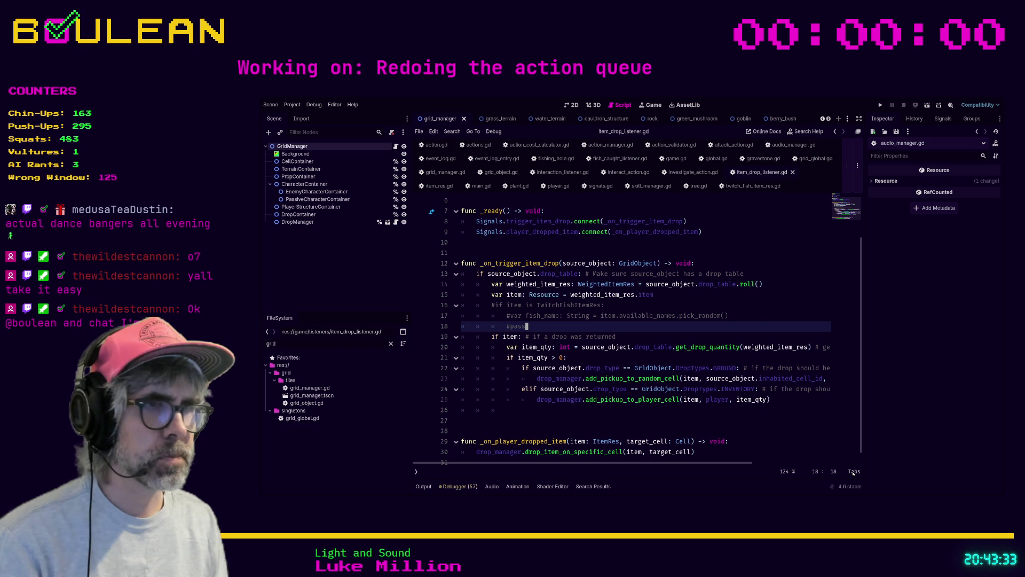
- Search the project for 'fishitem' and open the item_drop_listener.gd match
{"action": "left_click", "coordinate": [428, 487]}
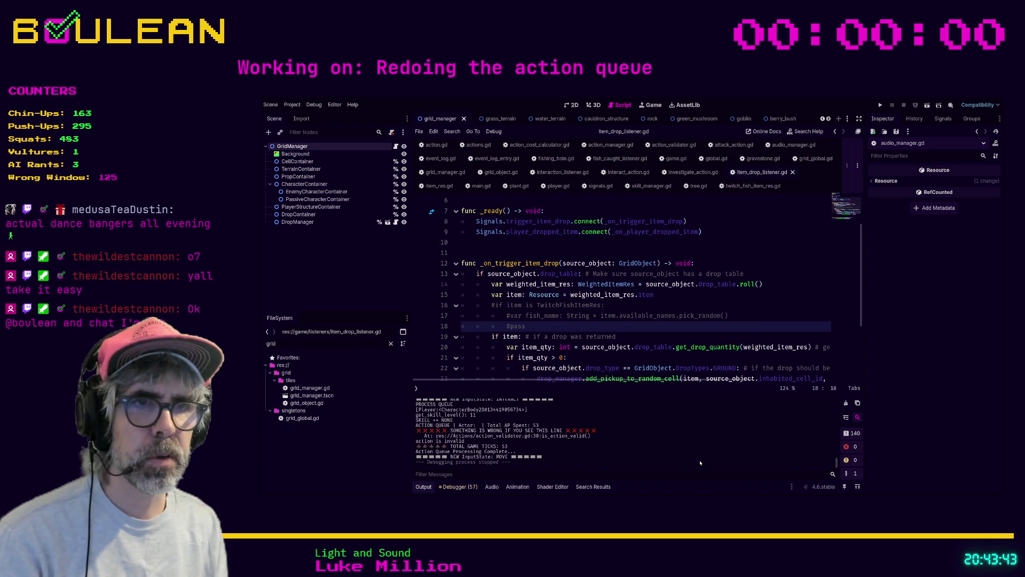
{"action": "key", "text": "Return"}
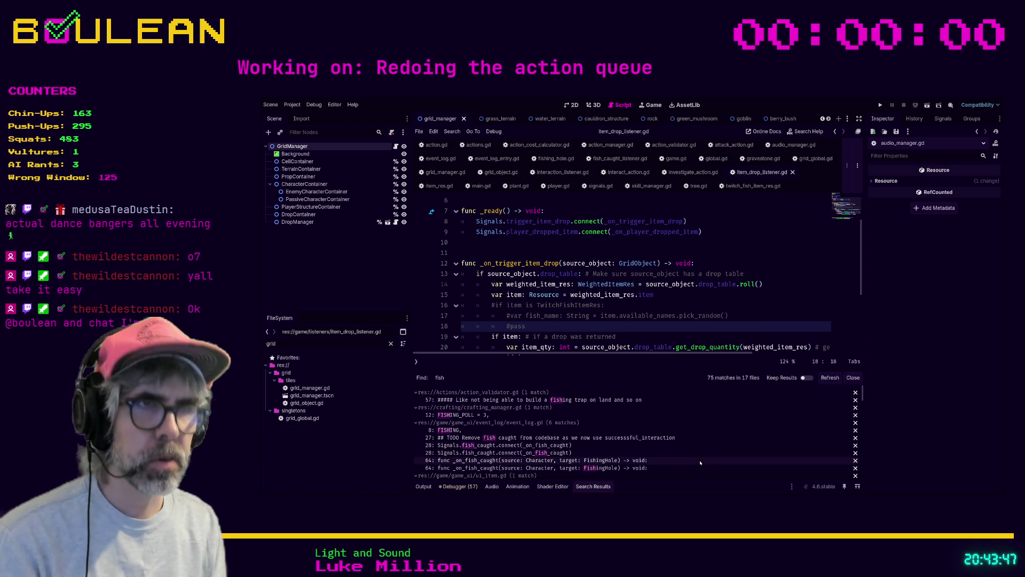
{"action": "key", "text": "Return"}
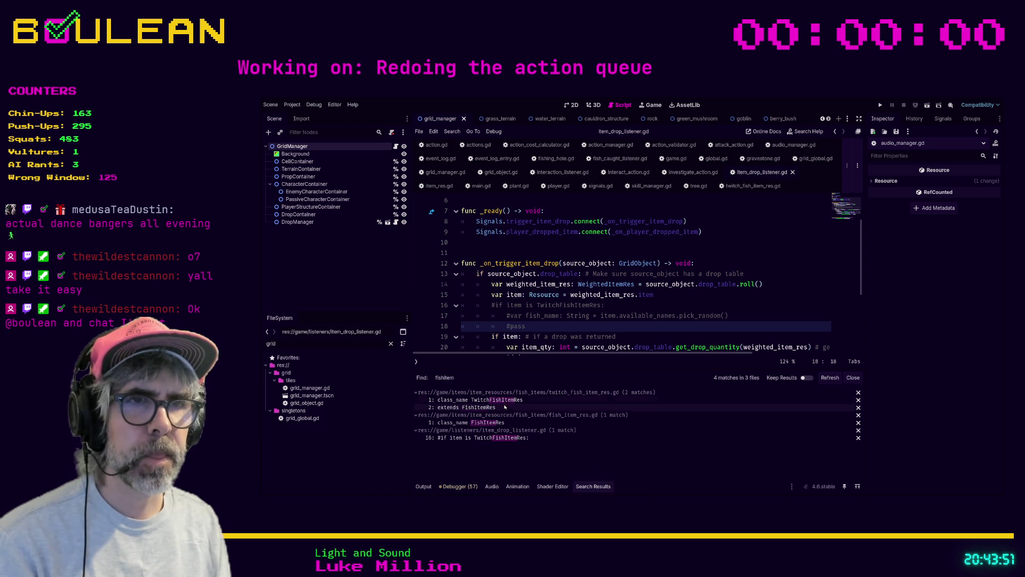
{"action": "left_click", "coordinate": [503, 438]}
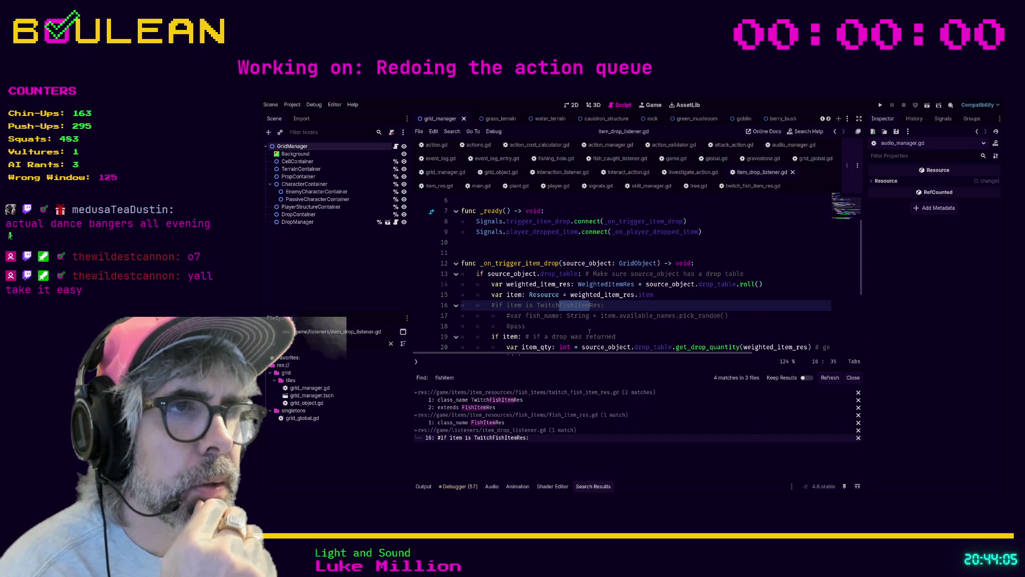
- Review the commented TwitchFishItemRes drop check on lines 16–26, then return to player.gd
{"action": "scroll", "coordinate": [588, 329], "scroll_direction": "down", "scroll_amount": 1}
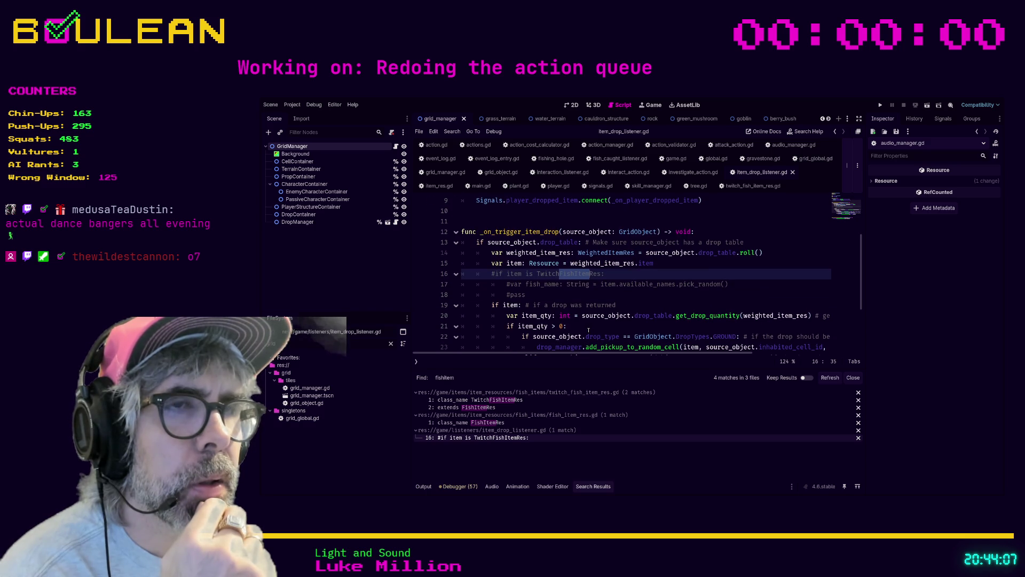
{"action": "left_click", "coordinate": [590, 298]}
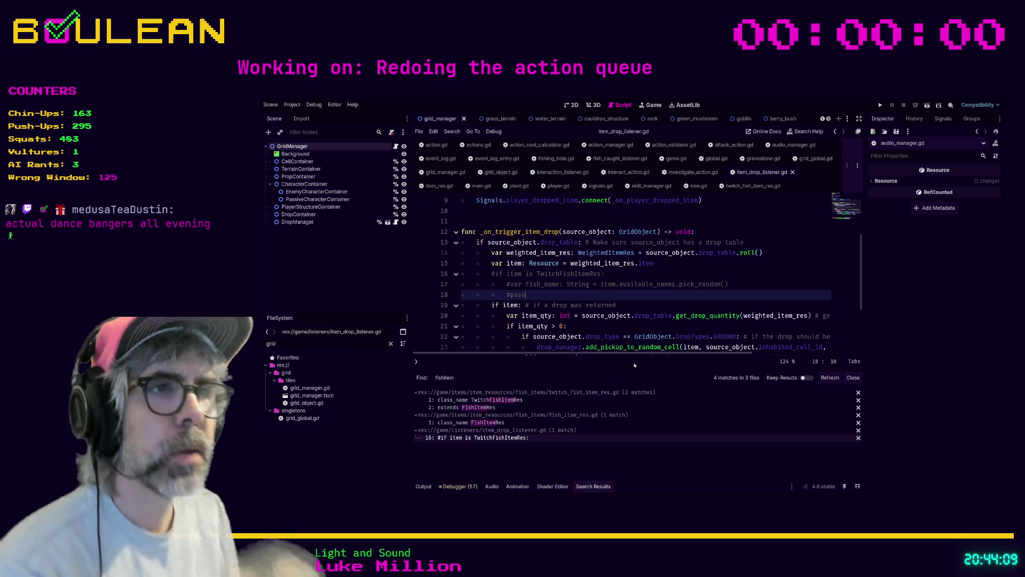
{"action": "scroll", "coordinate": [590, 298], "scroll_direction": "down", "scroll_amount": 1}
{"action": "scroll", "coordinate": [681, 316], "scroll_direction": "down", "scroll_amount": 1}
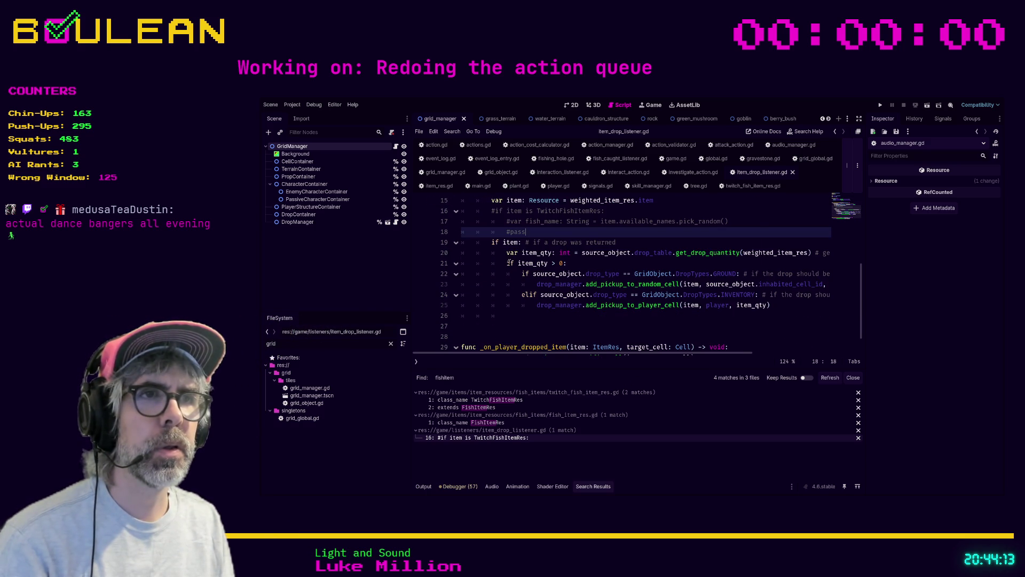
{"action": "scroll", "coordinate": [560, 308], "scroll_direction": "down", "scroll_amount": 1}
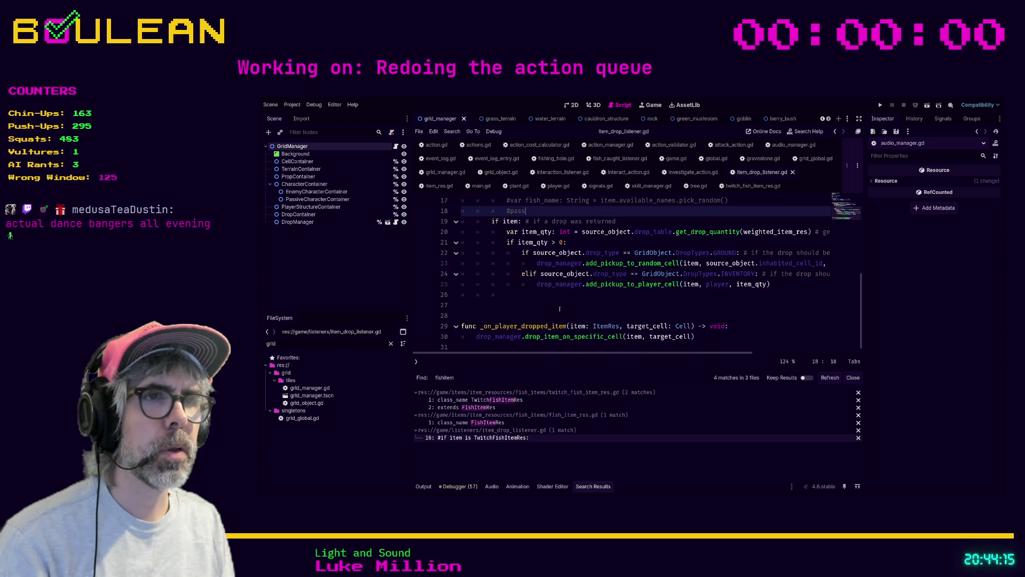
{"action": "left_click", "coordinate": [514, 297]}
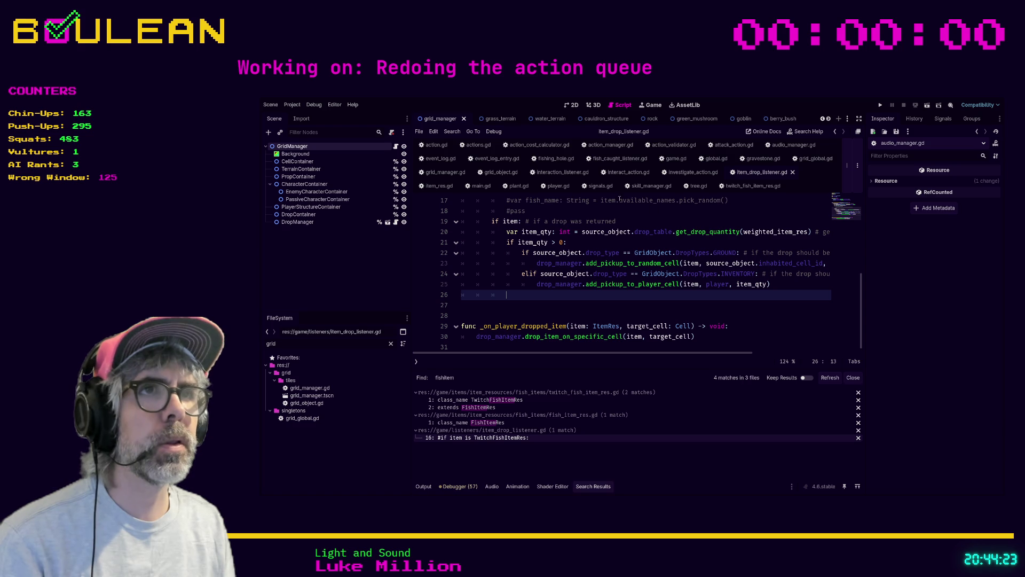
{"action": "left_click", "coordinate": [556, 186]}
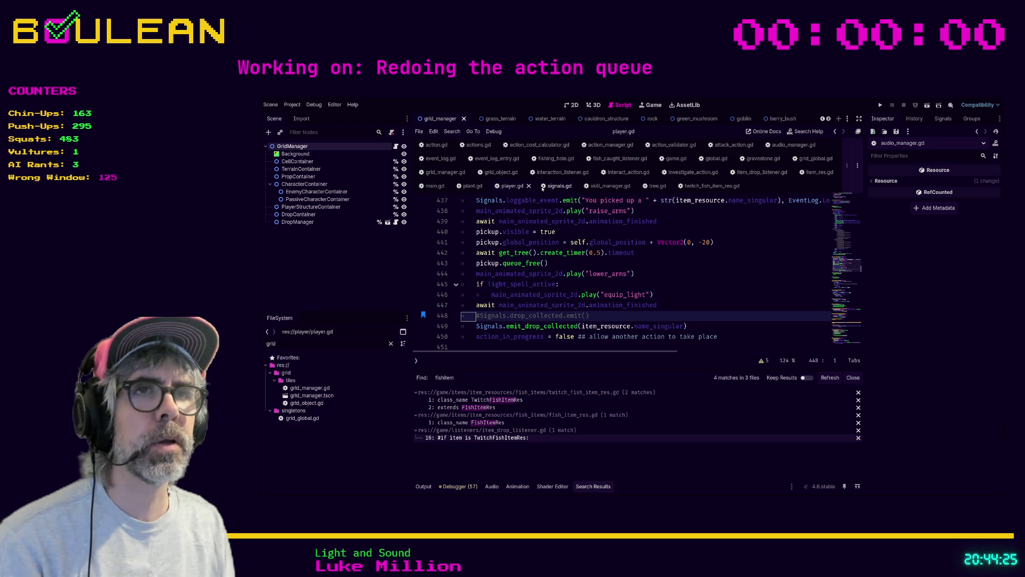
- Search player.gd for 'itemres' to list every ItemRes usage
{"action": "left_click", "coordinate": [689, 295]}
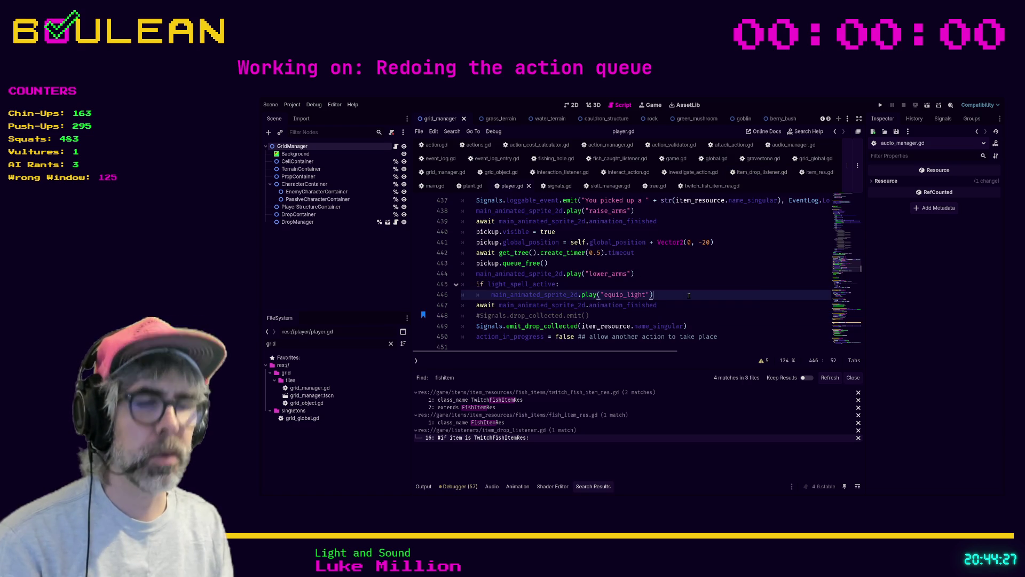
{"action": "key", "text": "ctrl+f"}
{"action": "type", "text": "itemres"}
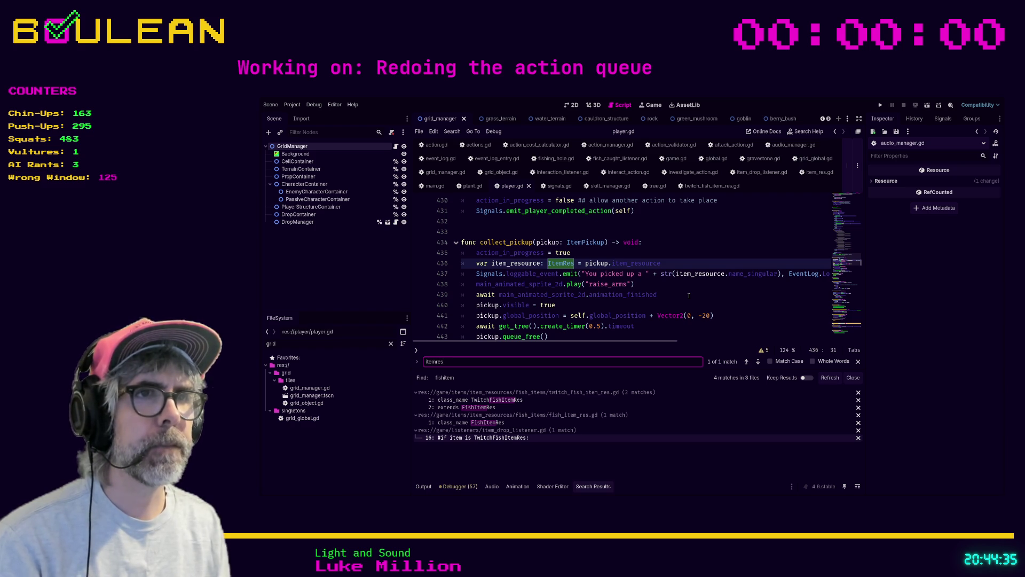
{"action": "scroll", "coordinate": [626, 325], "scroll_direction": "right", "scroll_amount": 5}
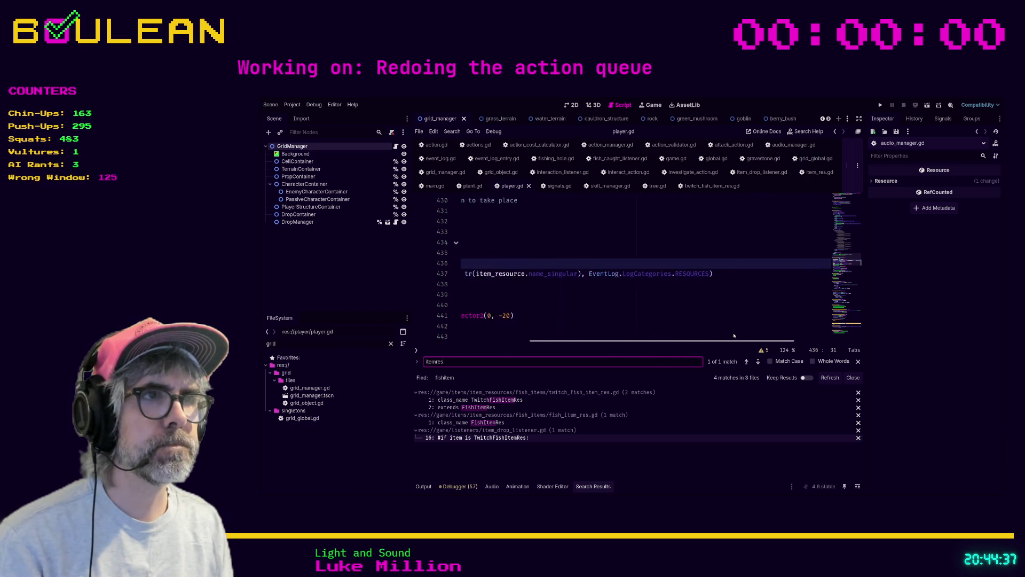
{"action": "scroll", "coordinate": [659, 334], "scroll_direction": "left", "scroll_amount": 5}
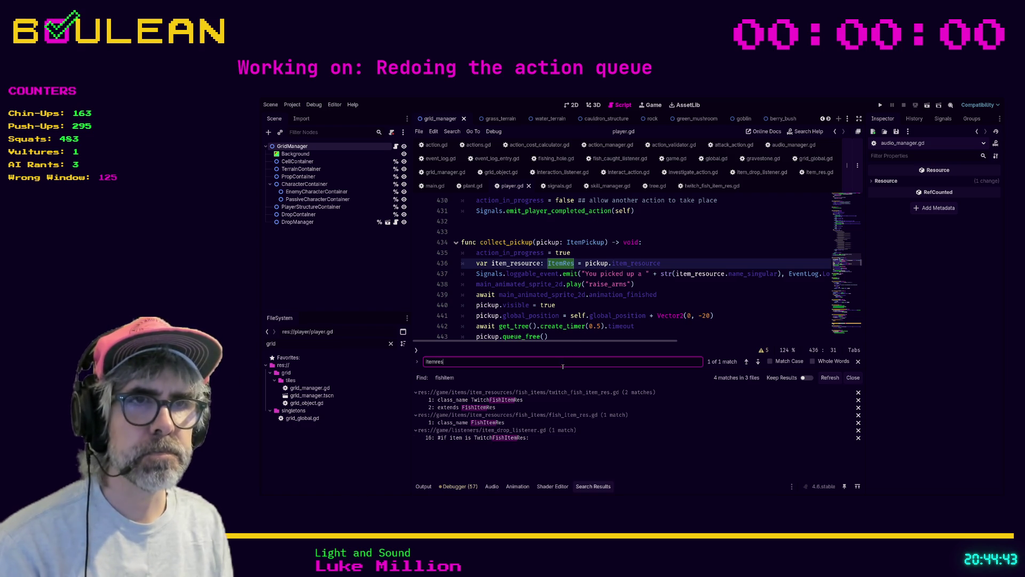
- Step through the matches in fish_item_res.gd and twitch_fish_item_res.gd, then back to item_drop_listener.gd's TwitchFishItemRes check
{"action": "left_click", "coordinate": [484, 422]}
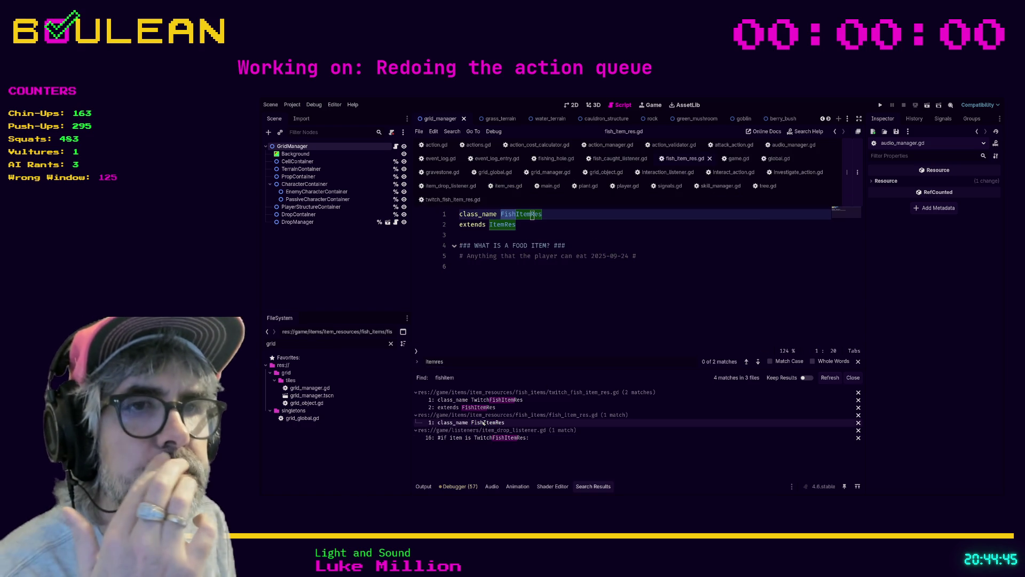
{"action": "left_click", "coordinate": [494, 407]}
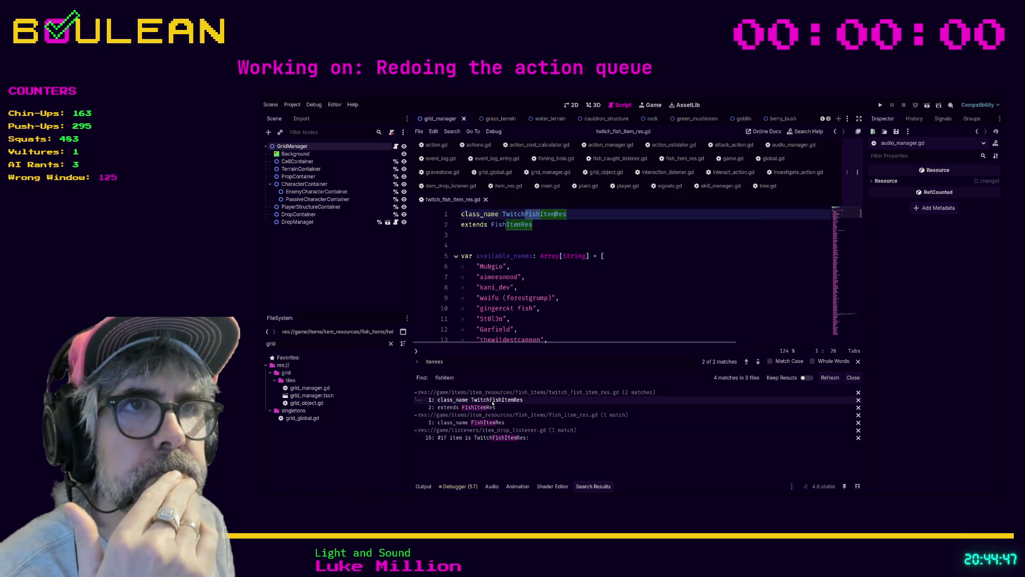
{"action": "left_click", "coordinate": [502, 437]}
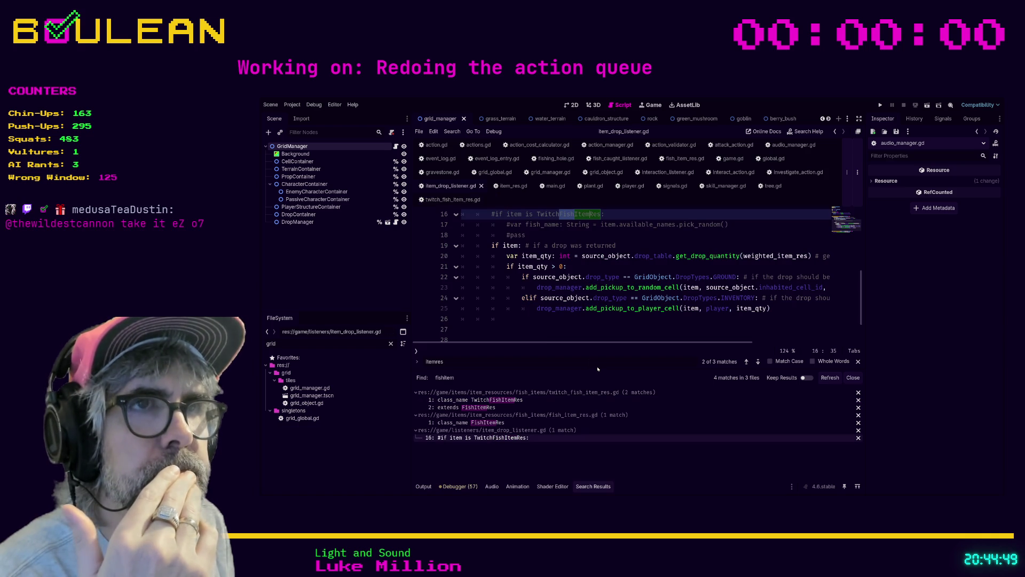
{"action": "scroll", "coordinate": [586, 330], "scroll_direction": "up", "scroll_amount": 1}
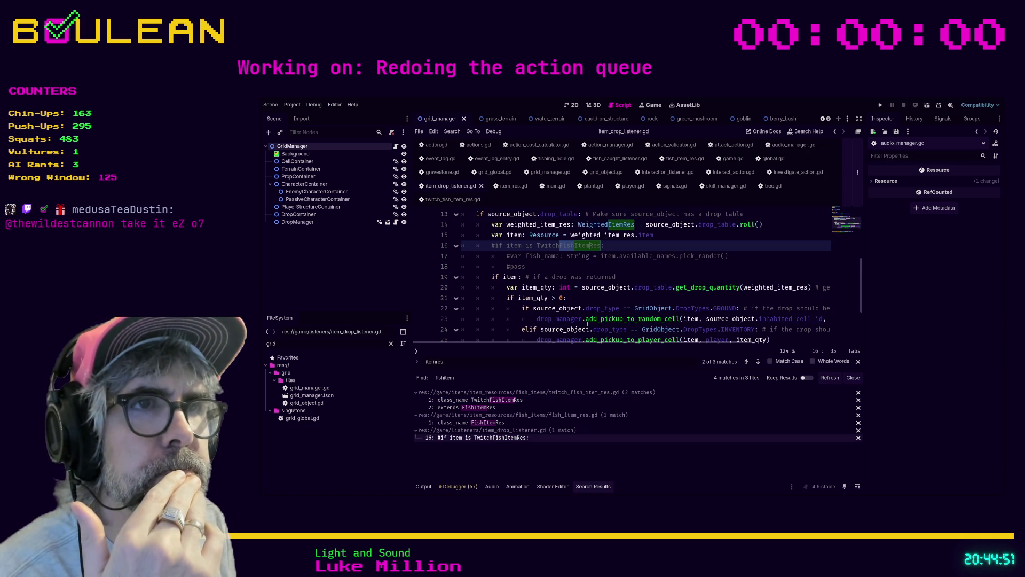
{"action": "scroll", "coordinate": [600, 315], "scroll_direction": "up", "scroll_amount": 1}
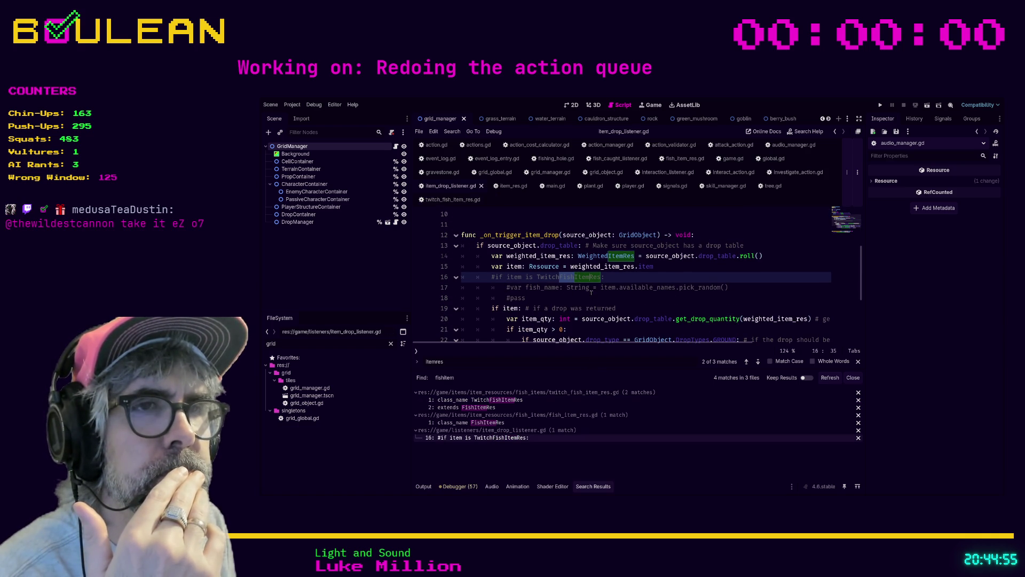
{"action": "scroll", "coordinate": [582, 281], "scroll_direction": "down", "scroll_amount": 1}
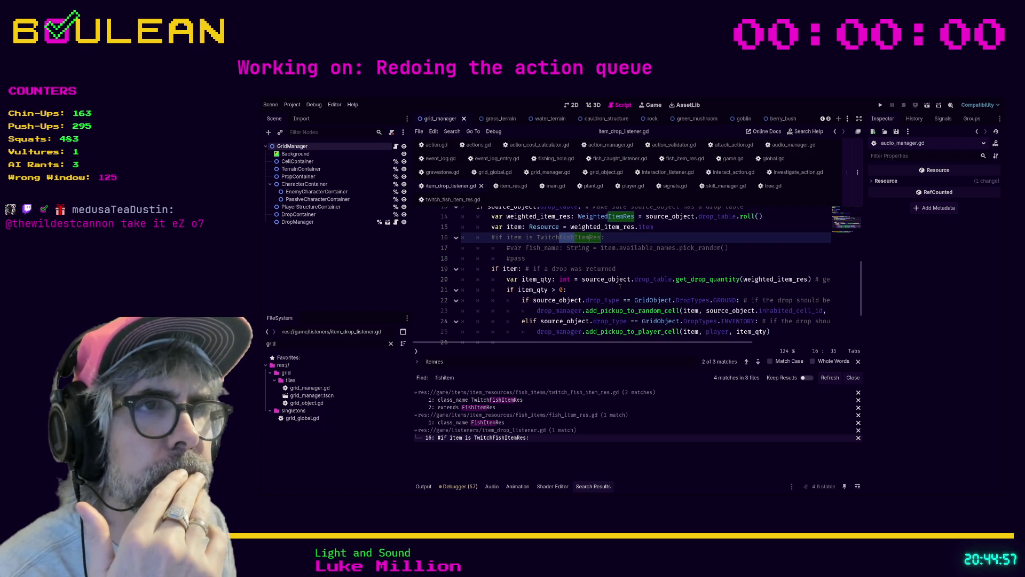
{"action": "scroll", "coordinate": [619, 288], "scroll_direction": "down", "scroll_amount": 1}
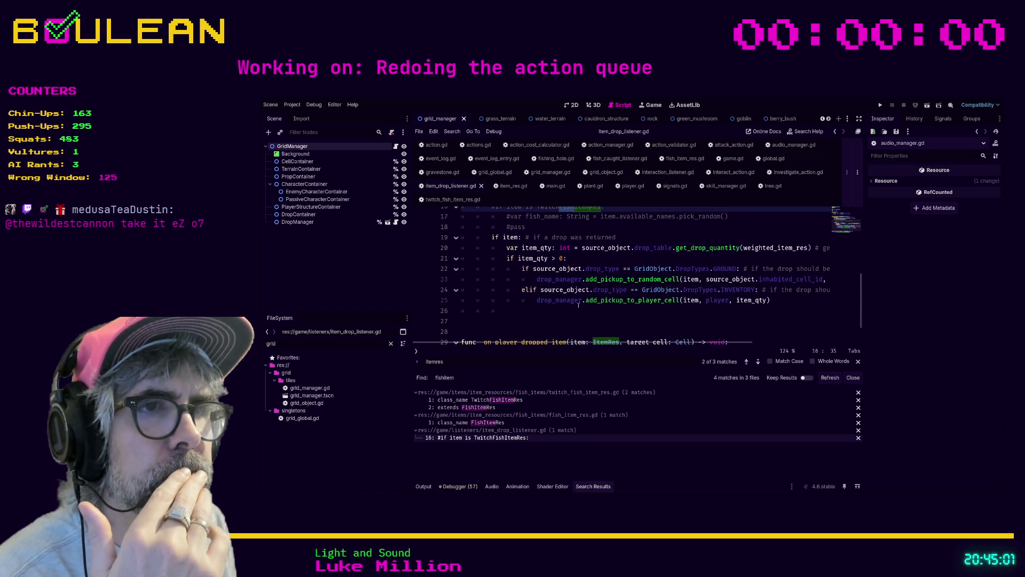
{"action": "scroll", "coordinate": [620, 286], "scroll_direction": "down", "scroll_amount": 1}
{"action": "scroll", "coordinate": [579, 304], "scroll_direction": "up", "scroll_amount": 2}
{"action": "scroll", "coordinate": [578, 303], "scroll_direction": "up", "scroll_amount": 5}
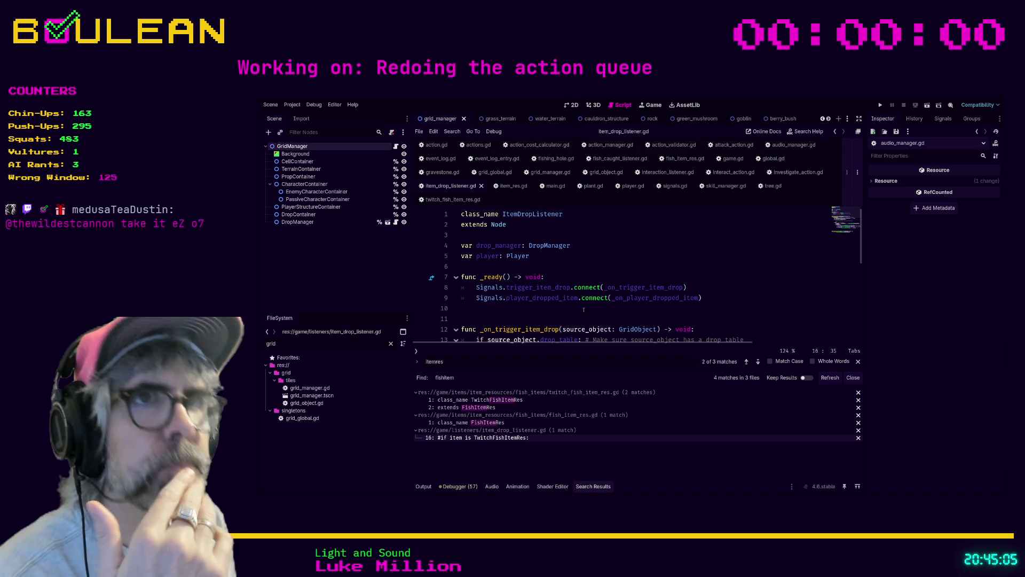
{"action": "left_click", "coordinate": [520, 146]}
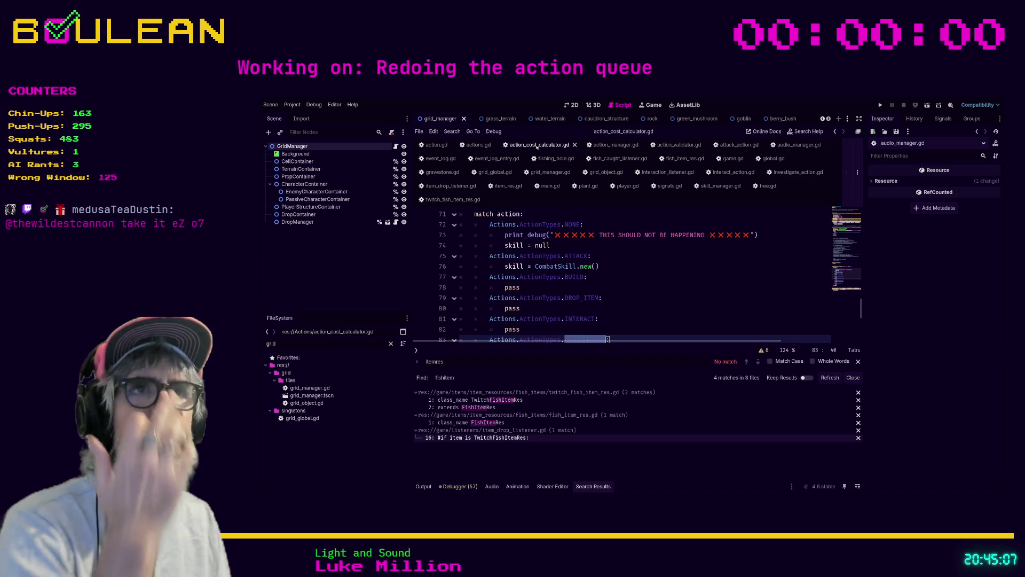
- Close action_cost_calculator.gd and search action_validator.gd for 'item', then 'pick'
{"action": "key", "text": "ctrl+w"}
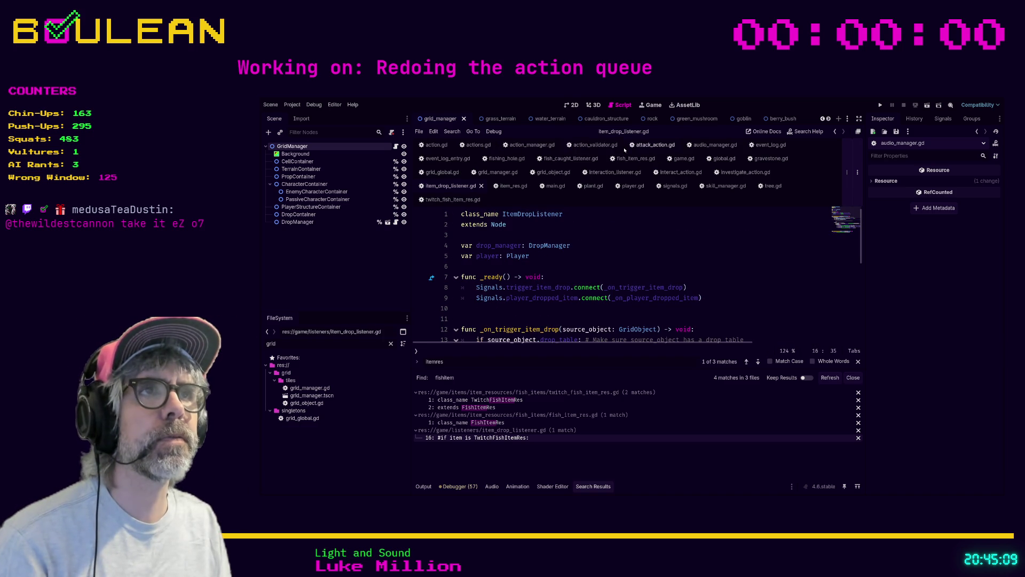
{"action": "left_click", "coordinate": [624, 149]}
{"action": "left_click", "coordinate": [642, 212]}
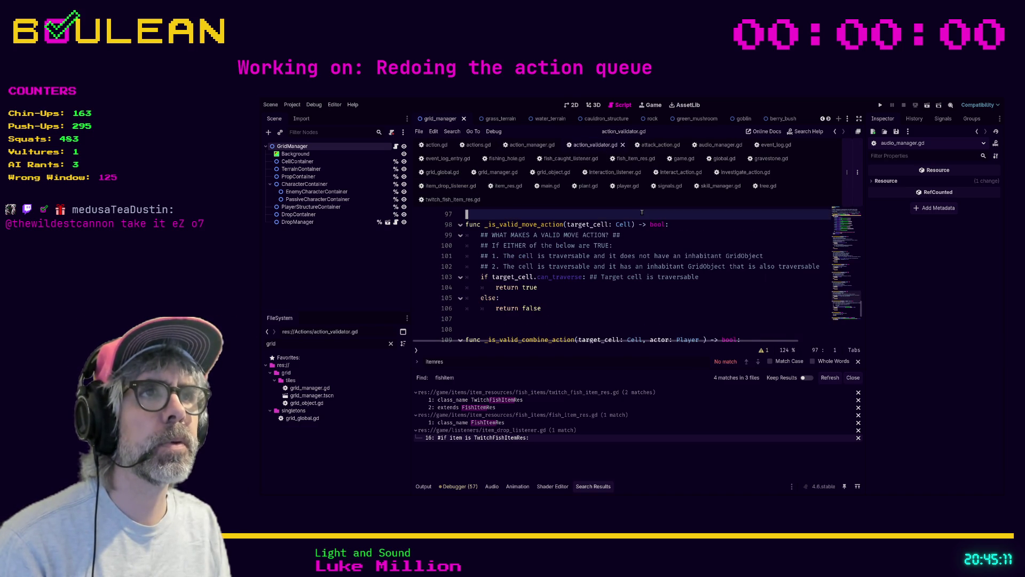
{"action": "key", "text": "ctrl+f"}
{"action": "type", "text": "item"}
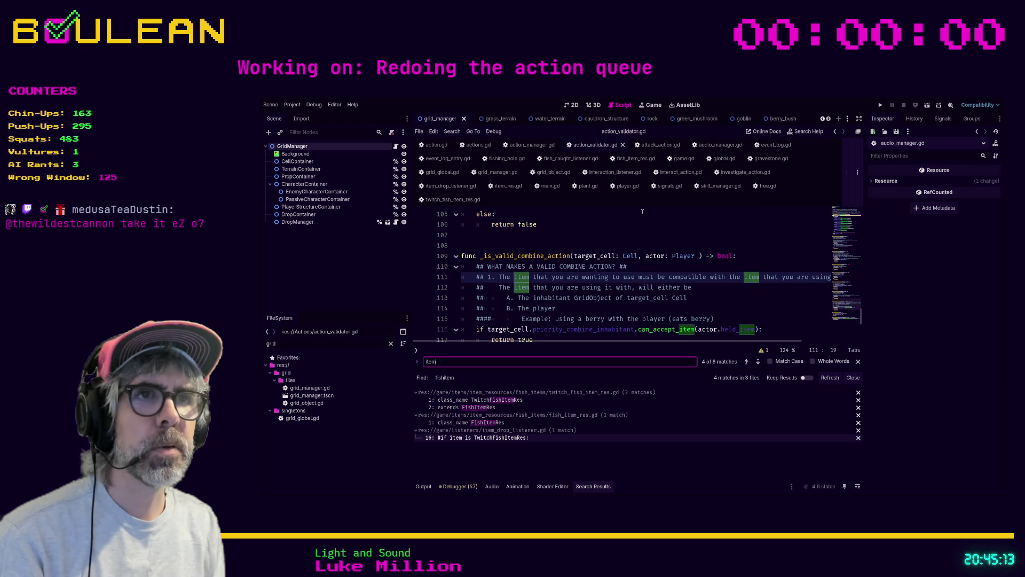
{"action": "key", "text": "ctrl+a"}
{"action": "type", "text": "pick"}
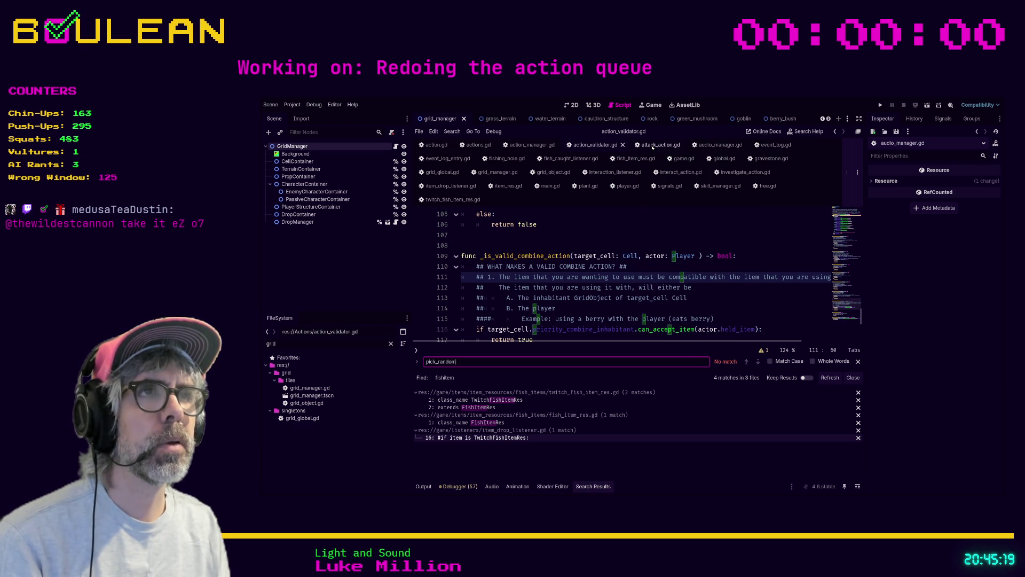
- Close the audio_manager.gd, gravestone.gd and fish_item_res.gd script tabs
{"action": "left_click", "coordinate": [652, 147]}
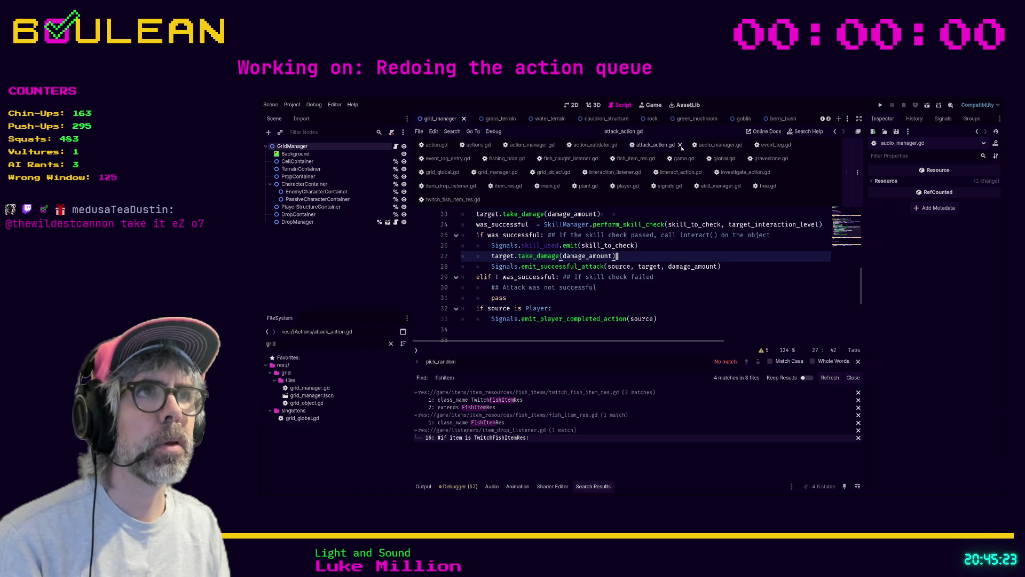
{"action": "left_click", "coordinate": [719, 146]}
{"action": "left_click", "coordinate": [742, 145]}
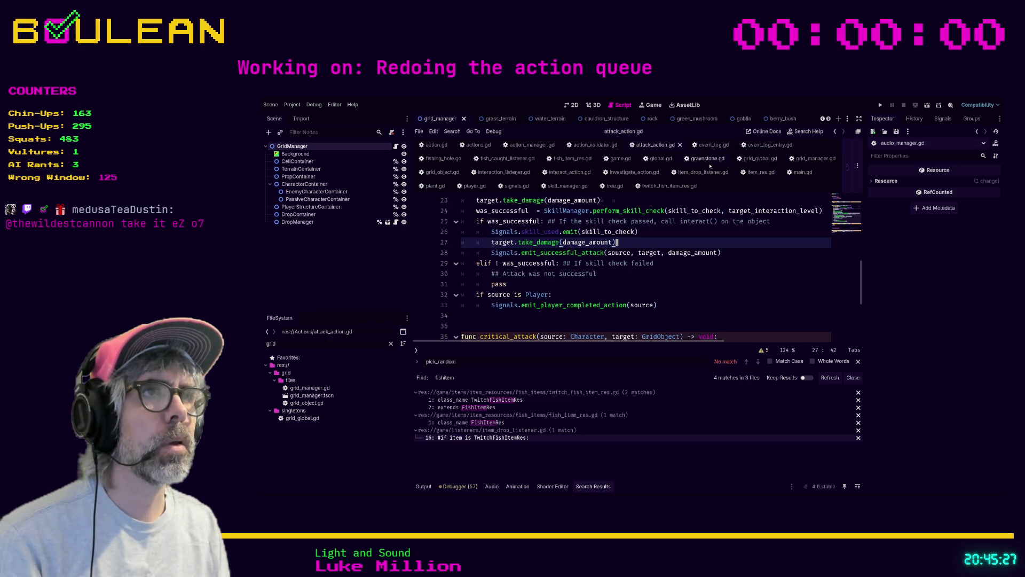
{"action": "left_click", "coordinate": [722, 159]}
{"action": "left_click", "coordinate": [731, 159]}
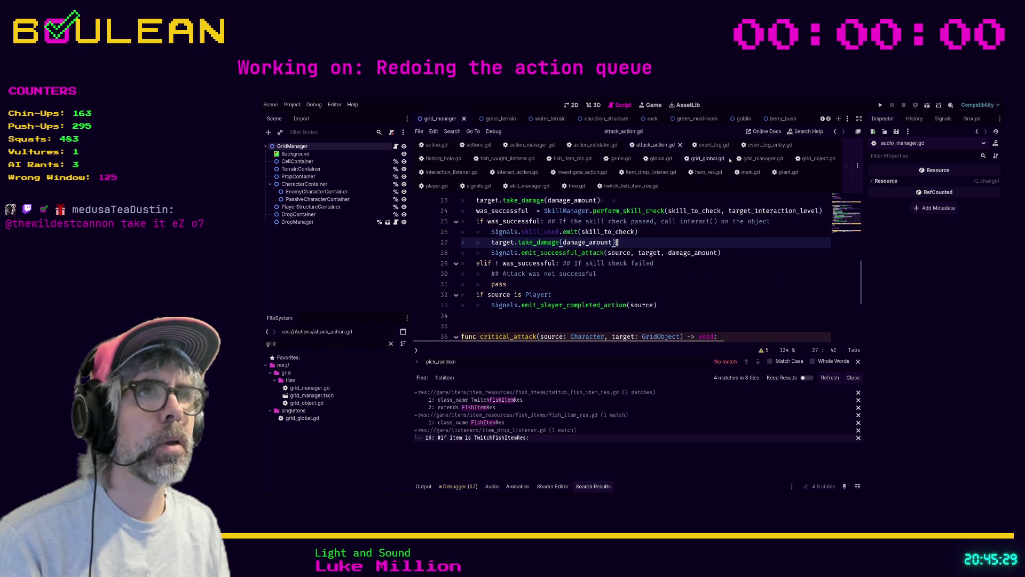
{"action": "left_click", "coordinate": [572, 159]}
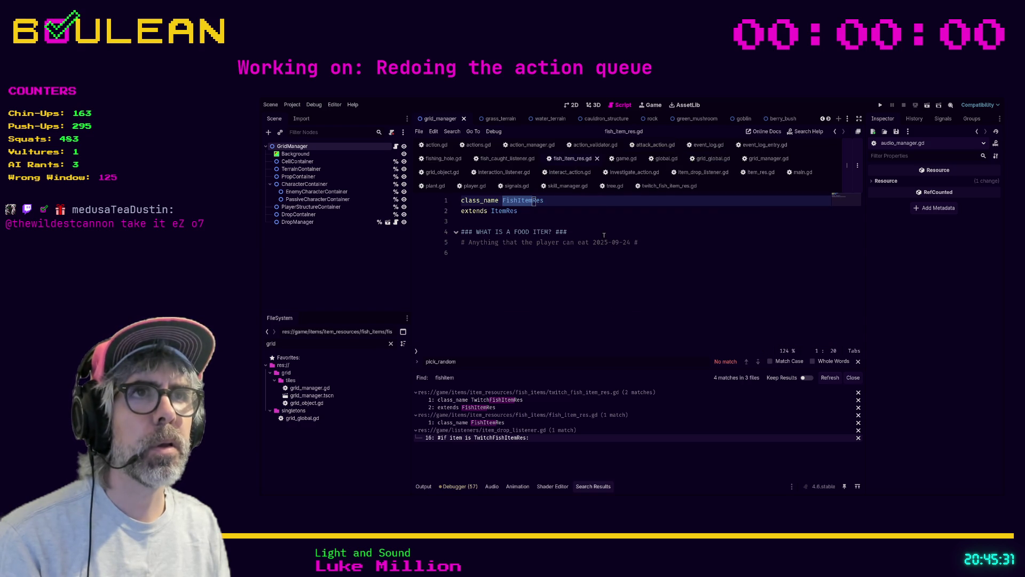
{"action": "left_click", "coordinate": [597, 159]}
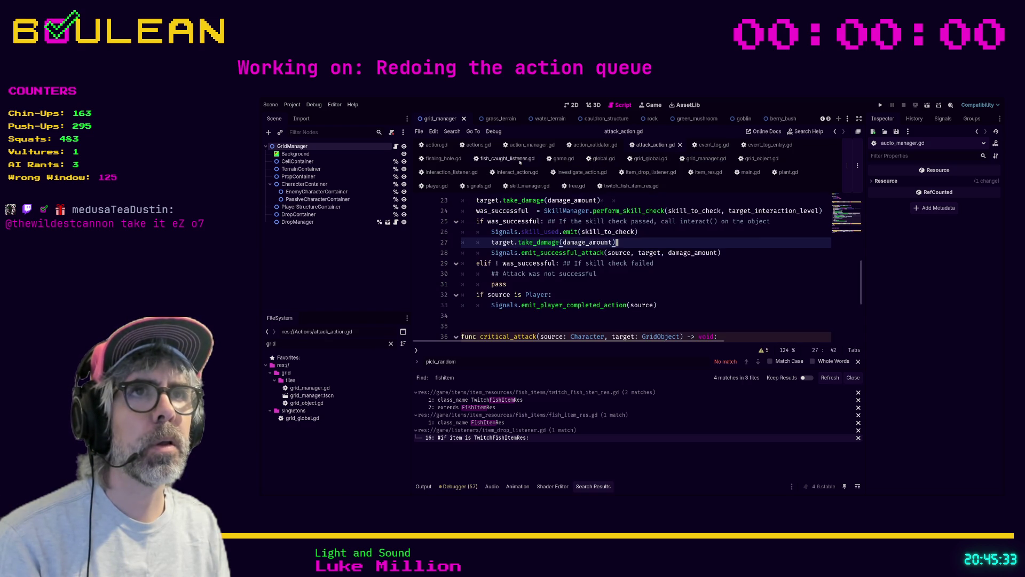
- Highlight the pick_random fish-name line in fish_caught_listener.gd's _on_fish_caught, then return to item_drop_listener.gd
{"action": "left_click", "coordinate": [508, 158]}
{"action": "scroll", "coordinate": [580, 221], "scroll_direction": "down", "scroll_amount": 1}
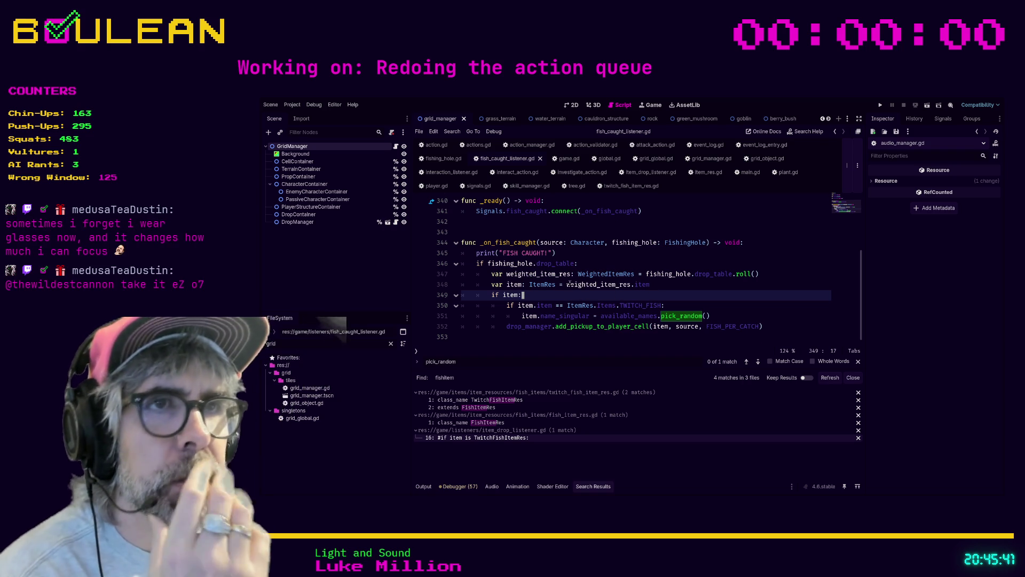
{"action": "scroll", "coordinate": [571, 283], "scroll_direction": "up", "scroll_amount": 3}
{"action": "scroll", "coordinate": [570, 283], "scroll_direction": "down", "scroll_amount": 3}
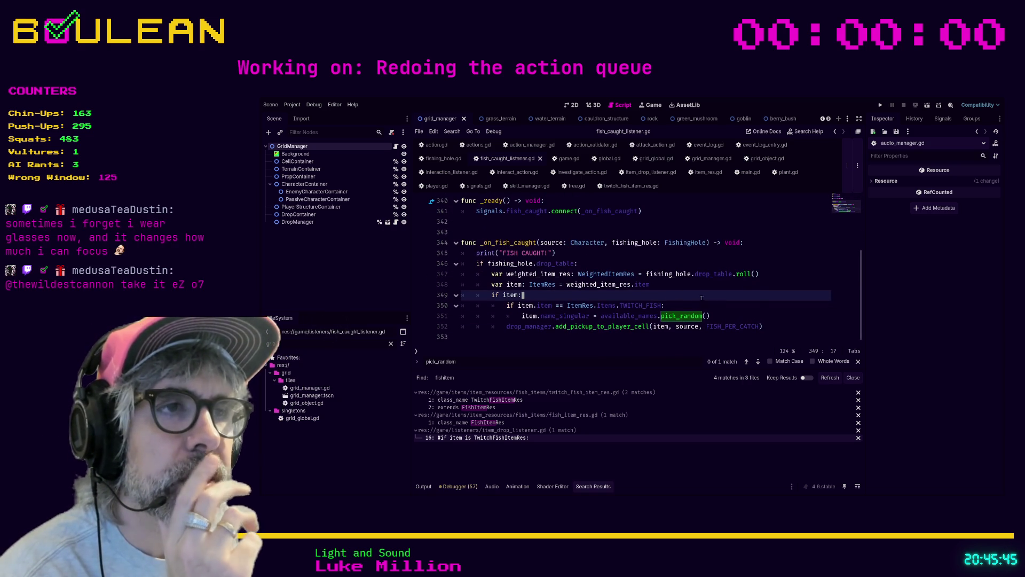
{"action": "mouse_move", "coordinate": [710, 326]}
{"action": "left_mouse_down"}
{"action": "mouse_move", "coordinate": [716, 316]}
{"action": "mouse_move", "coordinate": [448, 326]}
{"action": "left_mouse_up"}
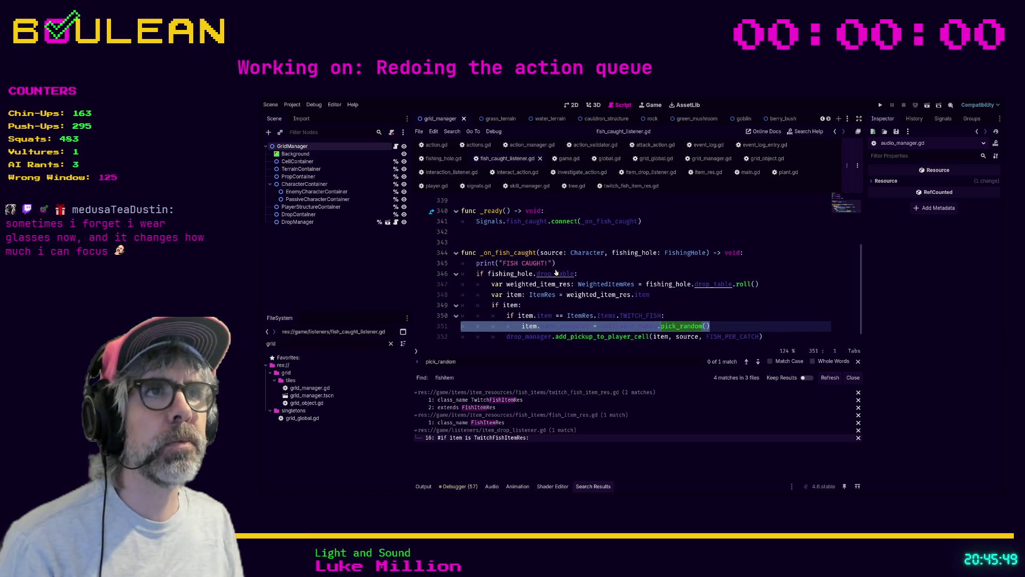
{"action": "left_click", "coordinate": [650, 172]}
- Uncomment the TwitchFishItemRes check and add item.name_singular = item.available_names.pick_random() inside it
{"action": "scroll", "coordinate": [625, 225], "scroll_direction": "down", "scroll_amount": 3}
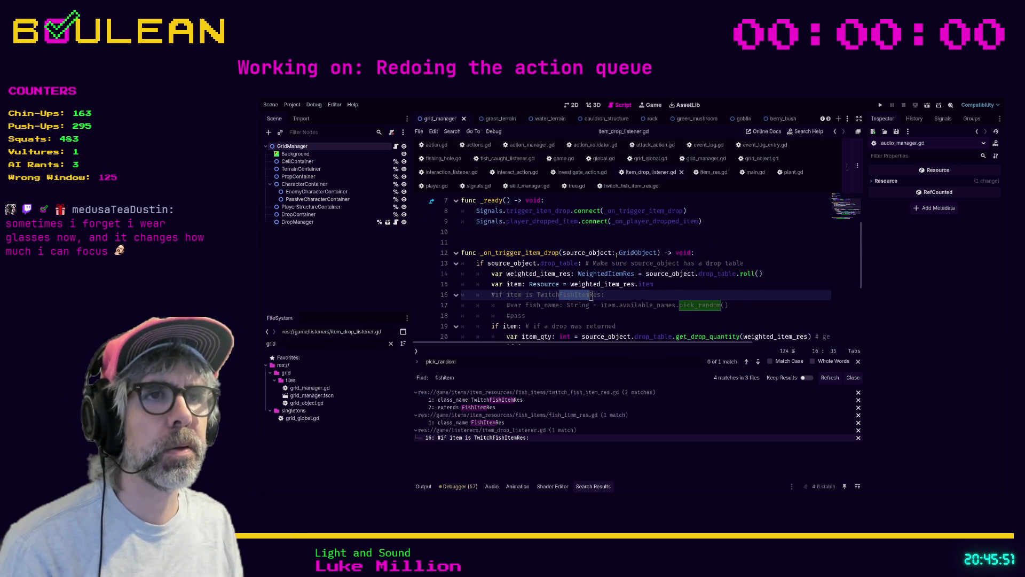
{"action": "key", "text": "End"}
{"action": "key", "text": "ctrl+k"}
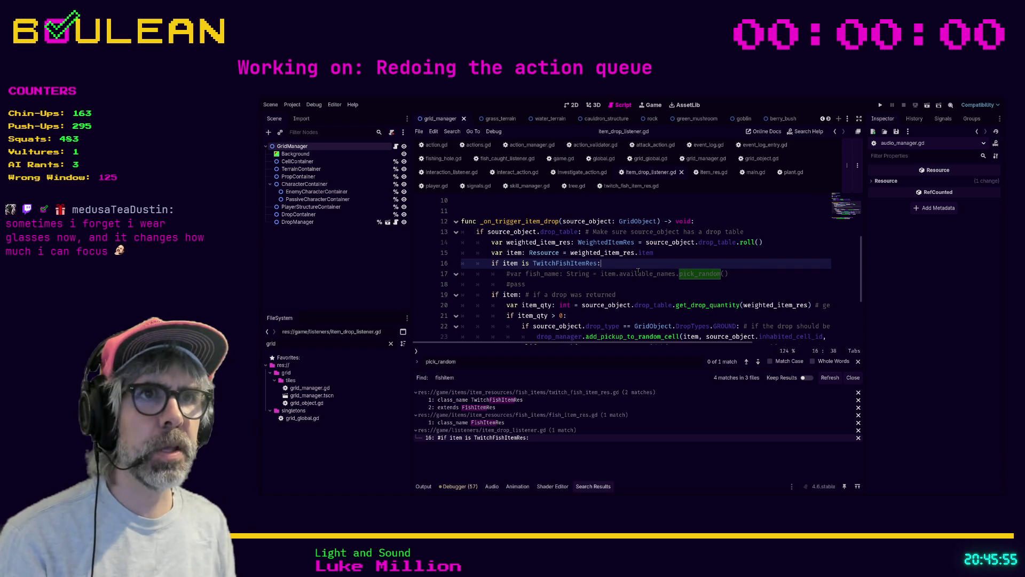
{"action": "key", "text": "Down"}
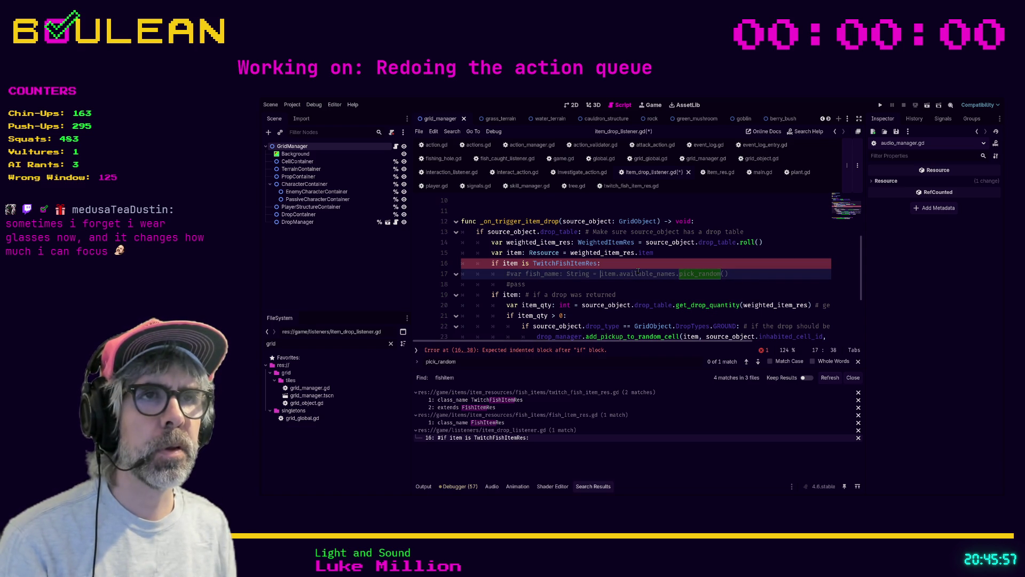
{"action": "key", "text": "ctrl+k"}
{"action": "key", "text": "ctrl+k"}
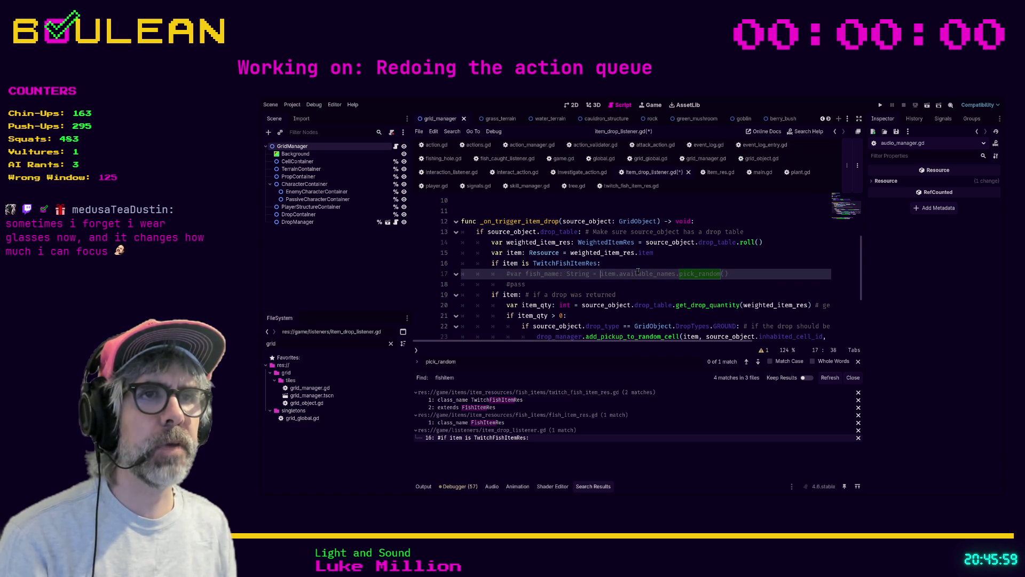
{"action": "key", "text": "ctrl+shift+Return"}
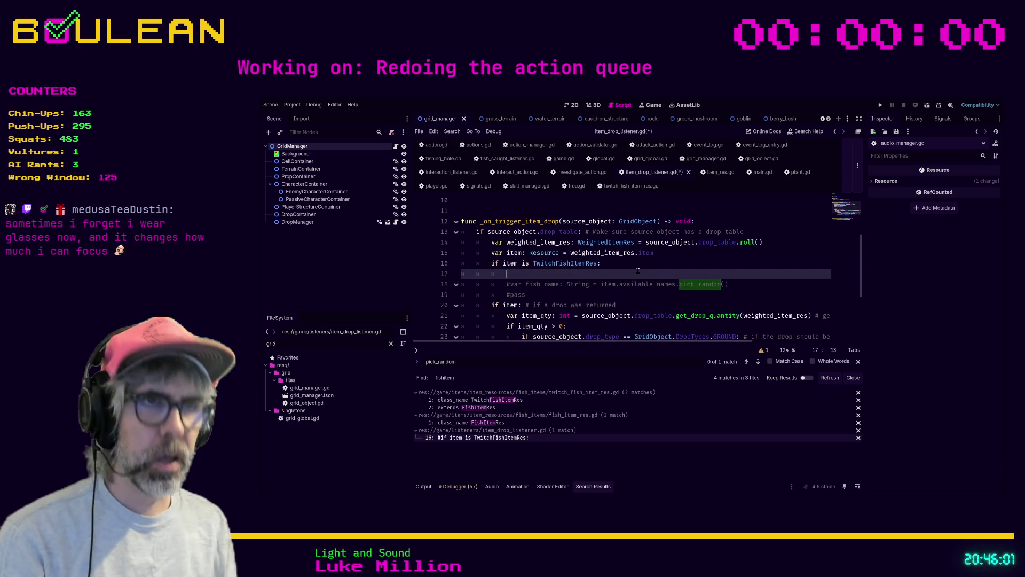
{"action": "type", "text": "item.nam"}
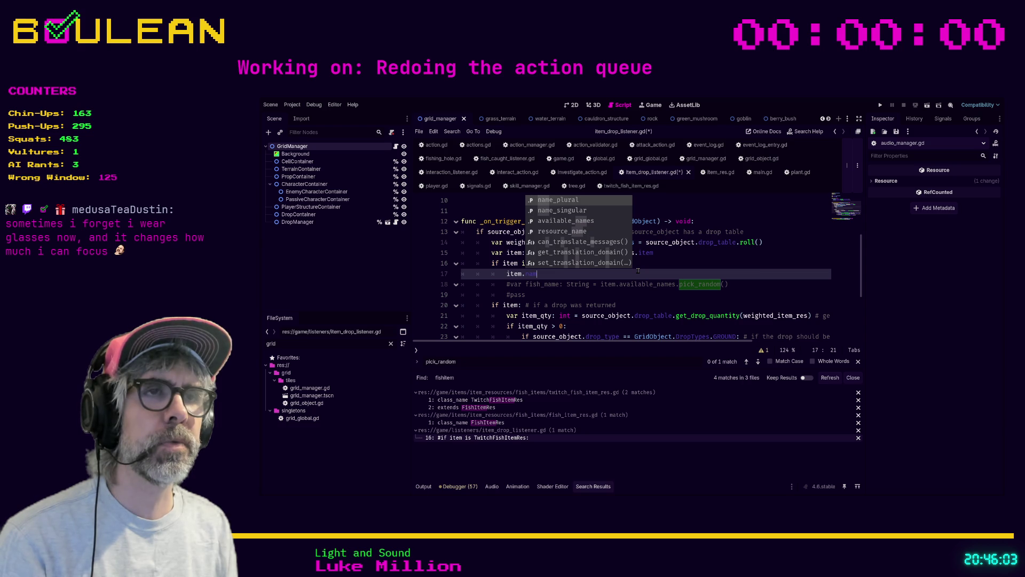
{"action": "key", "text": "Down"}
{"action": "key", "text": "Return"}
{"action": "type", "text": "ite"}
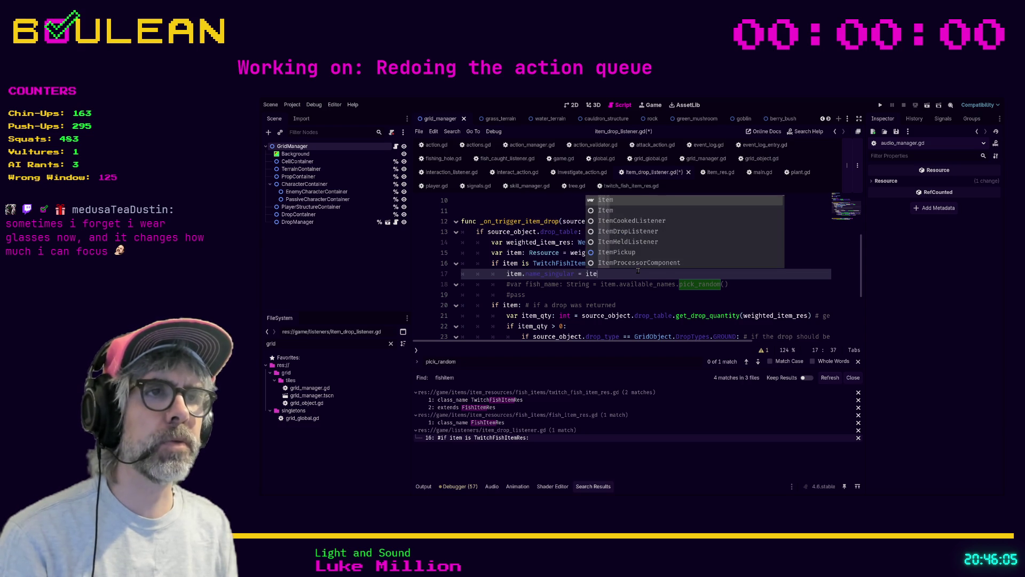
{"action": "type", "text": "m.available_names.pick"}
{"action": "key", "text": "Return"}
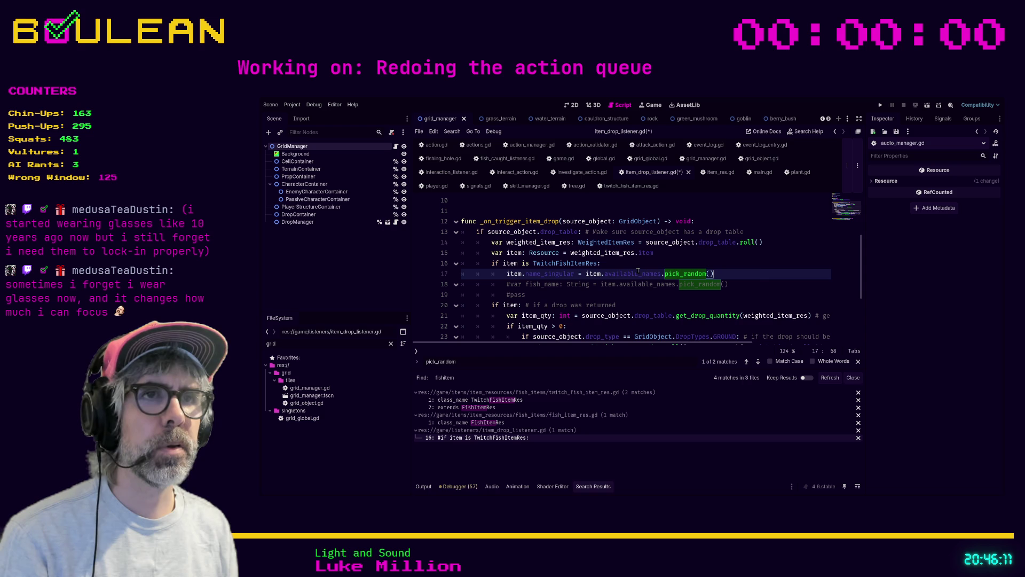
- Move the TwitchFishItemRes check and its naming line under if item:, indented one level
{"action": "left_click_drag", "start_coordinate": [728, 274], "coordinate": [458, 267]}
{"action": "key", "text": "ctrl+c"}
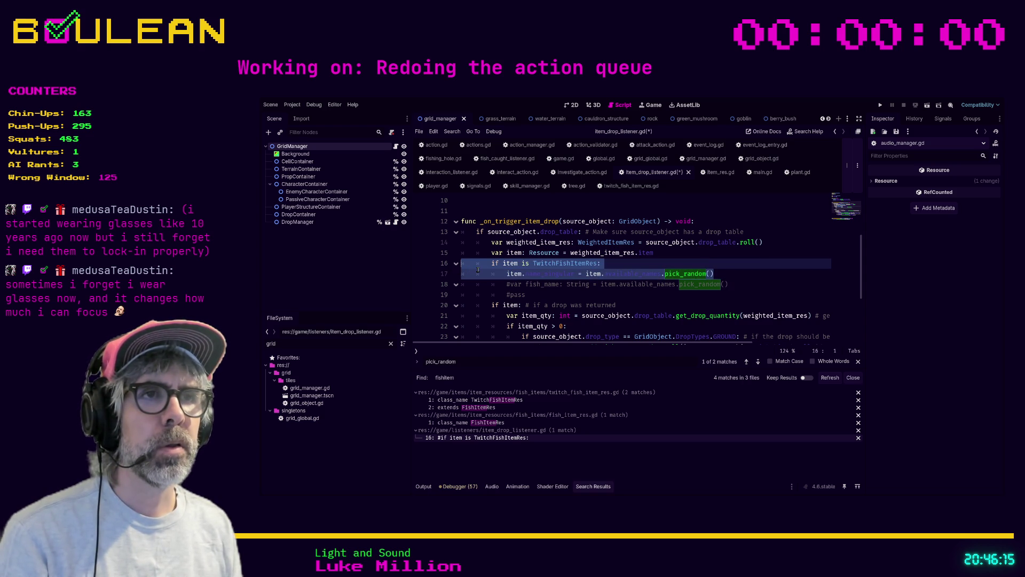
{"action": "key", "text": "BackSpace"}
{"action": "left_click", "coordinate": [617, 295]}
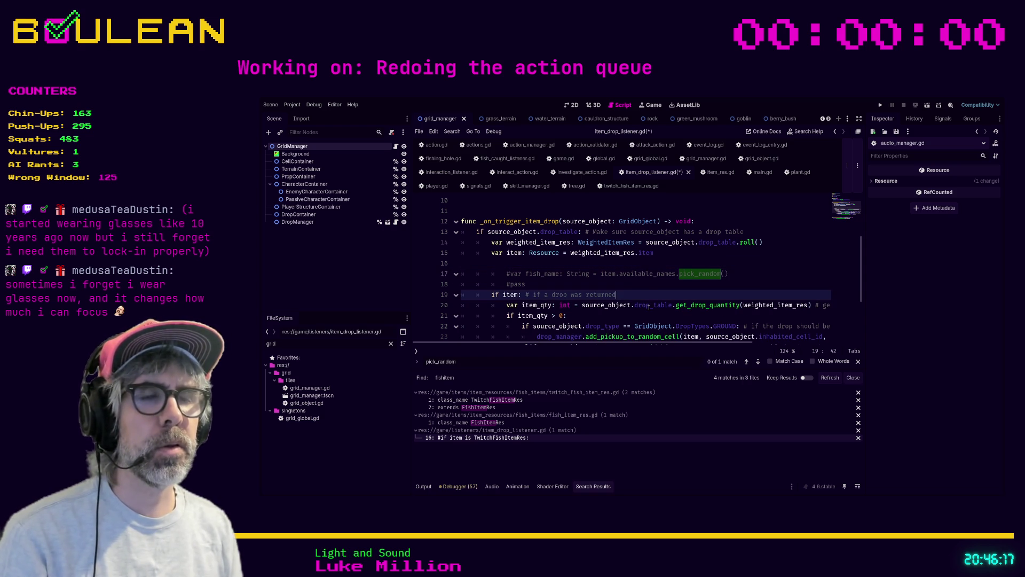
{"action": "key", "text": "Return"}
{"action": "key", "text": "shift+Home"}
{"action": "key", "text": "BackSpace"}
{"action": "key", "text": "ctrl+v"}
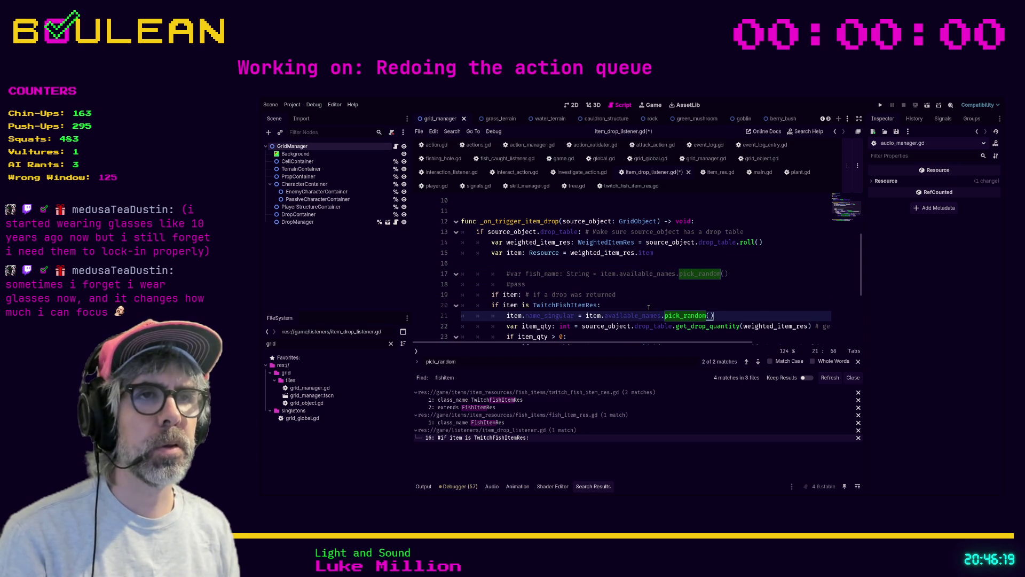
{"action": "key", "text": "shift+Up"}
{"action": "key", "text": "shift+Home"}
{"action": "key", "text": "Tab"}
{"action": "scroll", "coordinate": [661, 295], "scroll_direction": "down", "scroll_amount": 2}
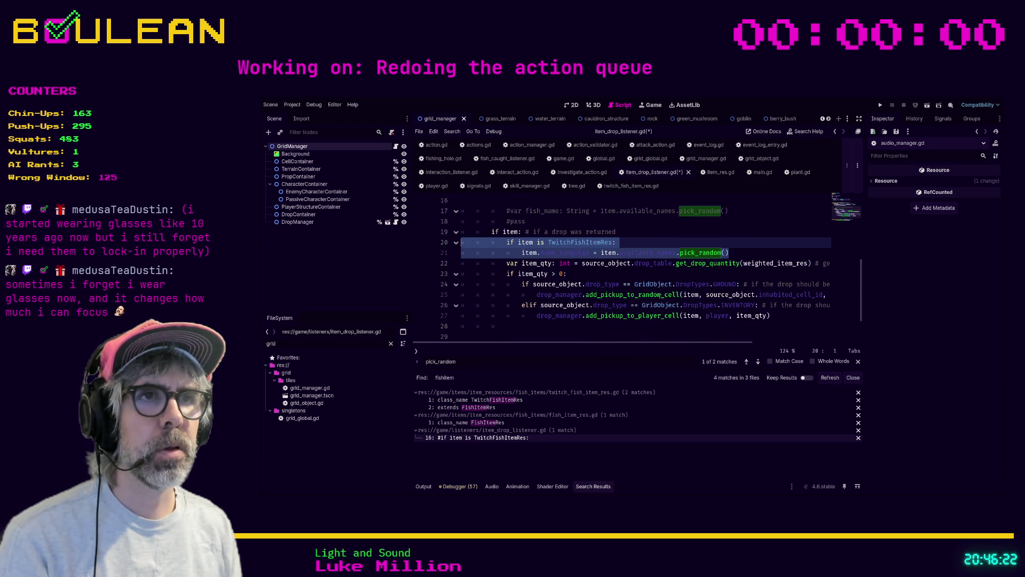
{"action": "left_click", "coordinate": [617, 279]}
- Run the game, fish twice at the Fishing Hole catching a Twitch Fish each time, then stop
{"action": "key", "text": "F5"}
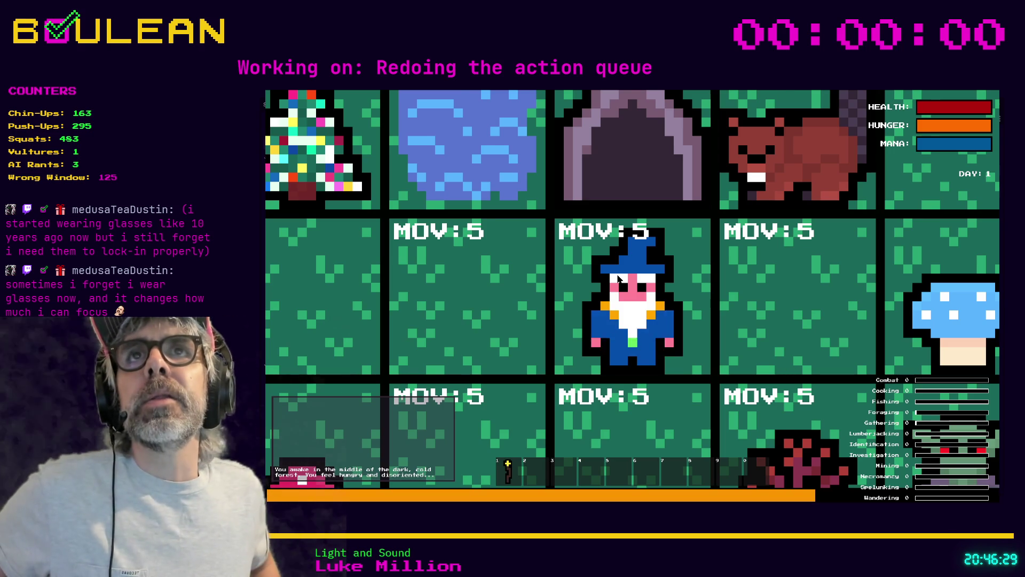
{"action": "scroll", "coordinate": [618, 279], "scroll_direction": "down", "scroll_amount": 3}
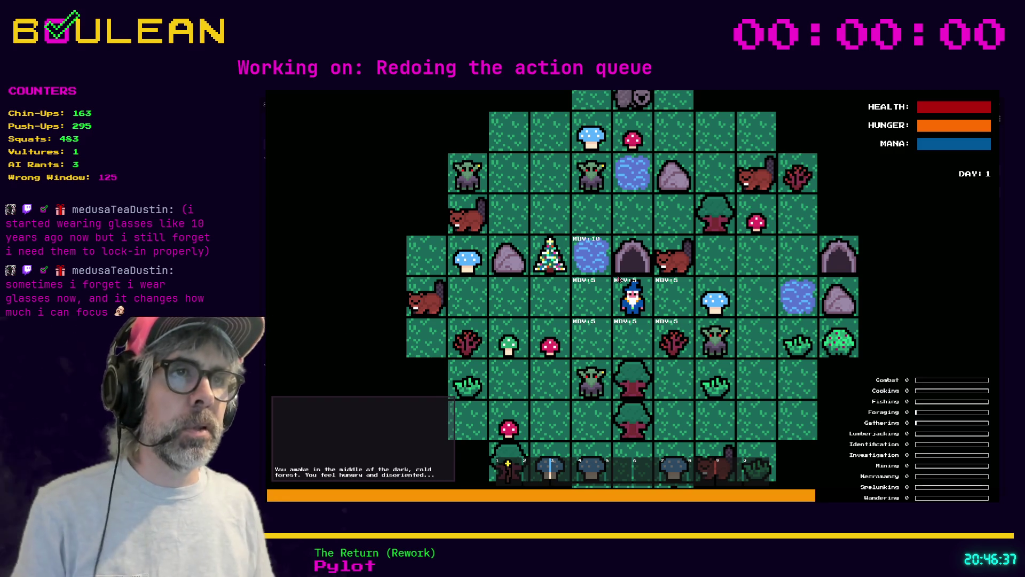
{"action": "key", "text": "Left"}
{"action": "key", "text": "Up"}
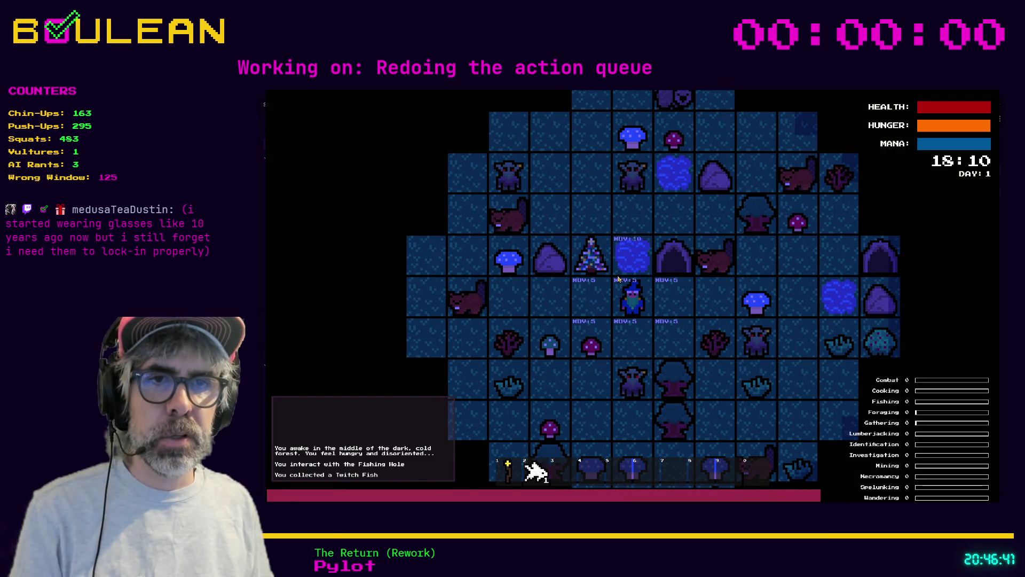
{"action": "key", "text": "Up"}
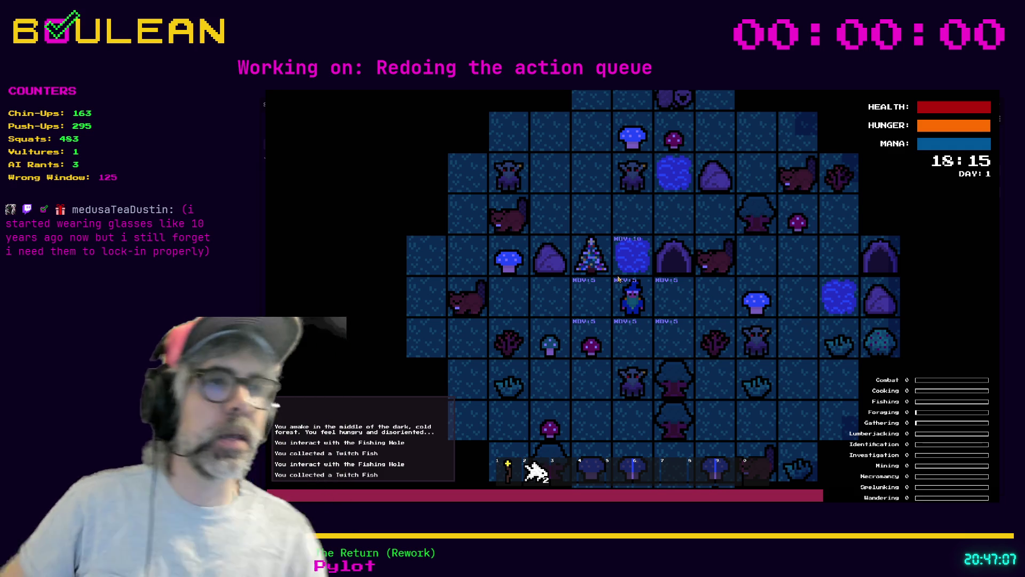
{"action": "left_click", "coordinate": [618, 279]}
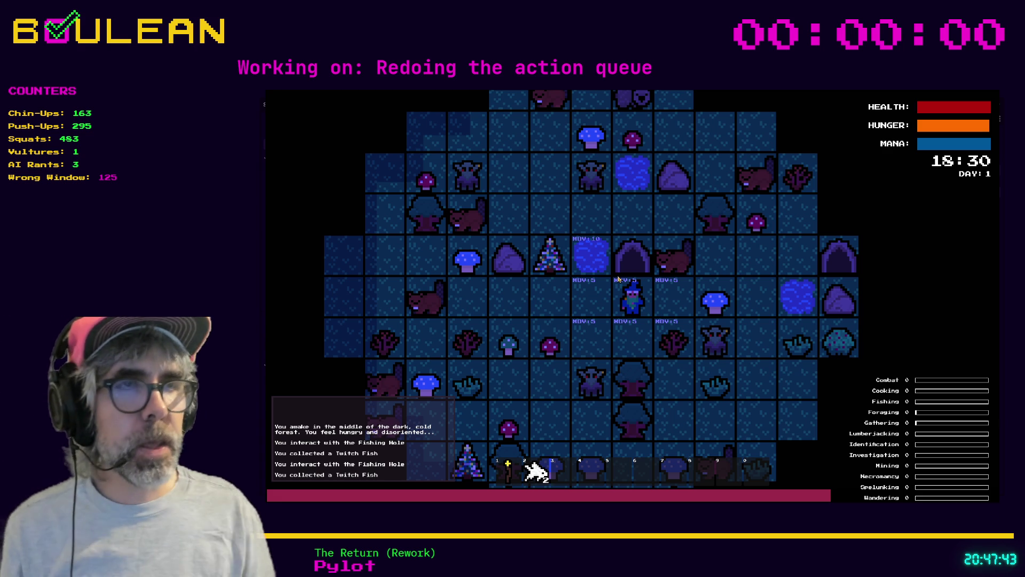
{"action": "key", "text": "F8"}
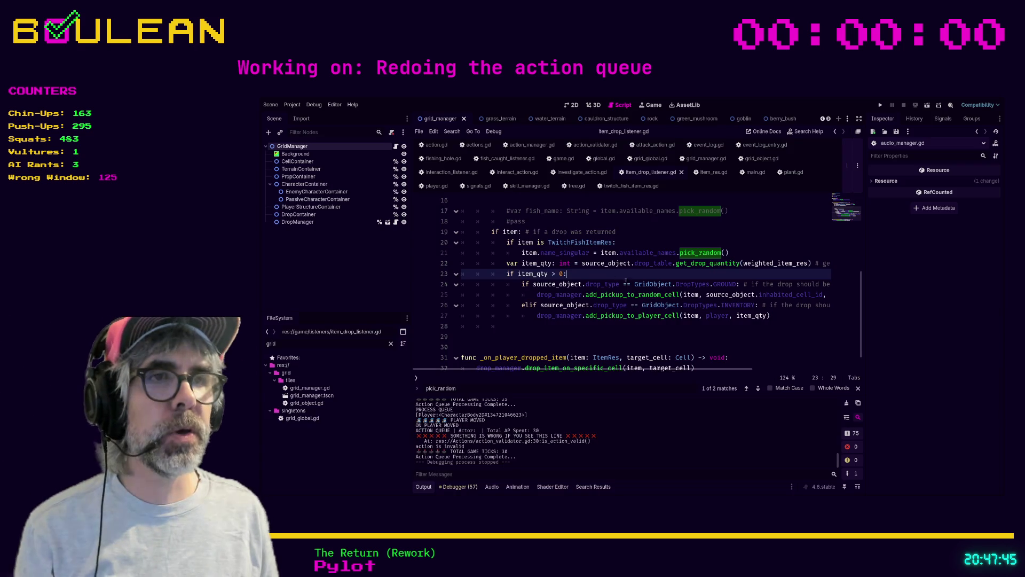
{"action": "scroll", "coordinate": [632, 278], "scroll_direction": "up", "scroll_amount": 1}
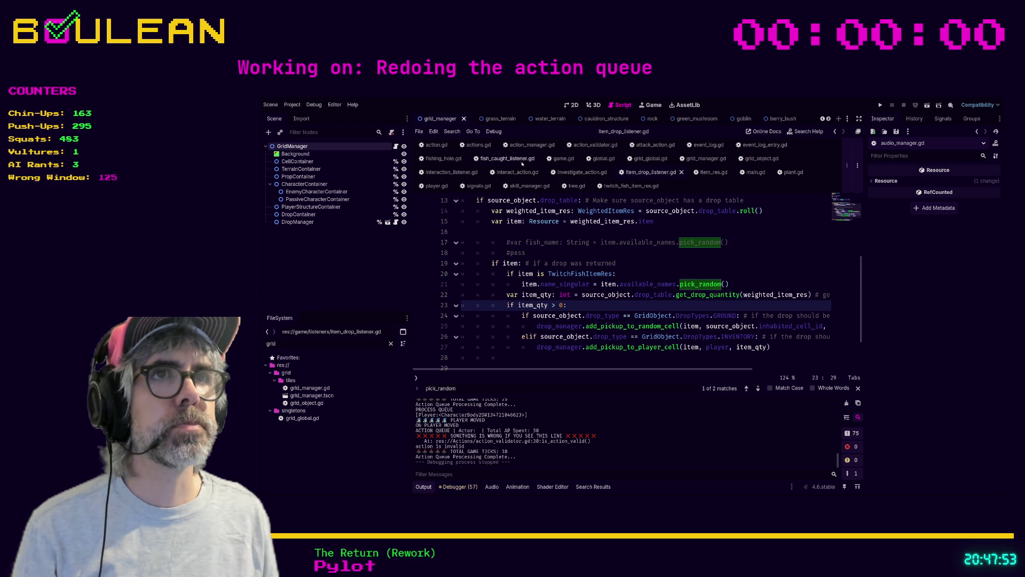
{"action": "left_click", "coordinate": [507, 158]}
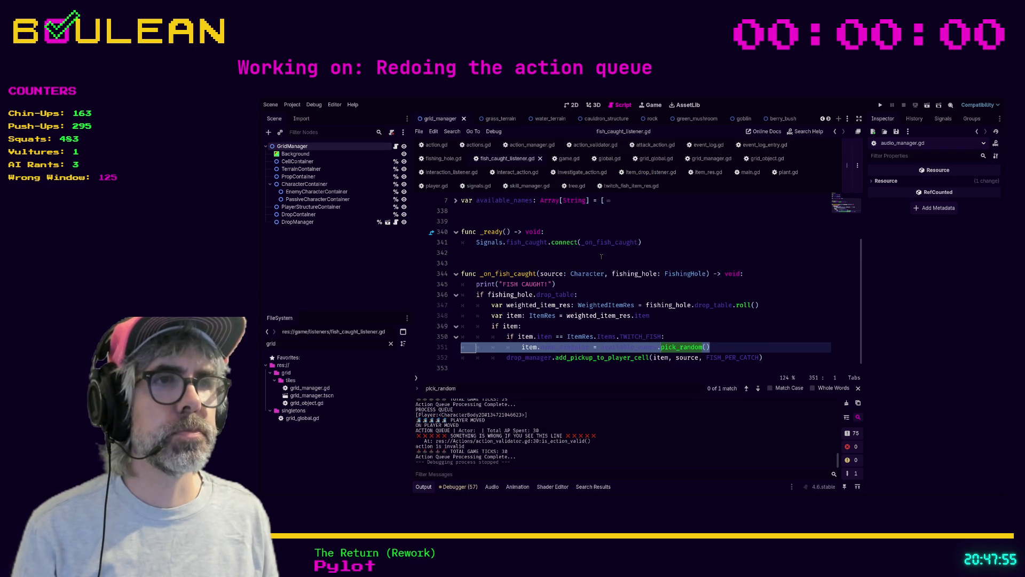
{"action": "left_click", "coordinate": [689, 315]}
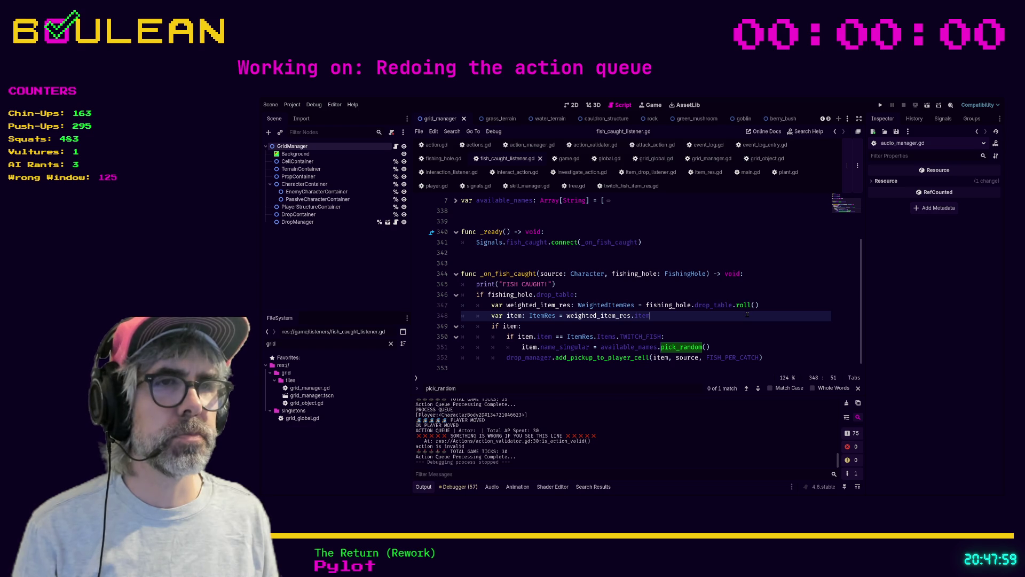
{"action": "mouse_move", "coordinate": [715, 348]}
{"action": "left_mouse_down"}
{"action": "mouse_move", "coordinate": [470, 347]}
{"action": "mouse_move", "coordinate": [463, 337]}
{"action": "left_mouse_up"}
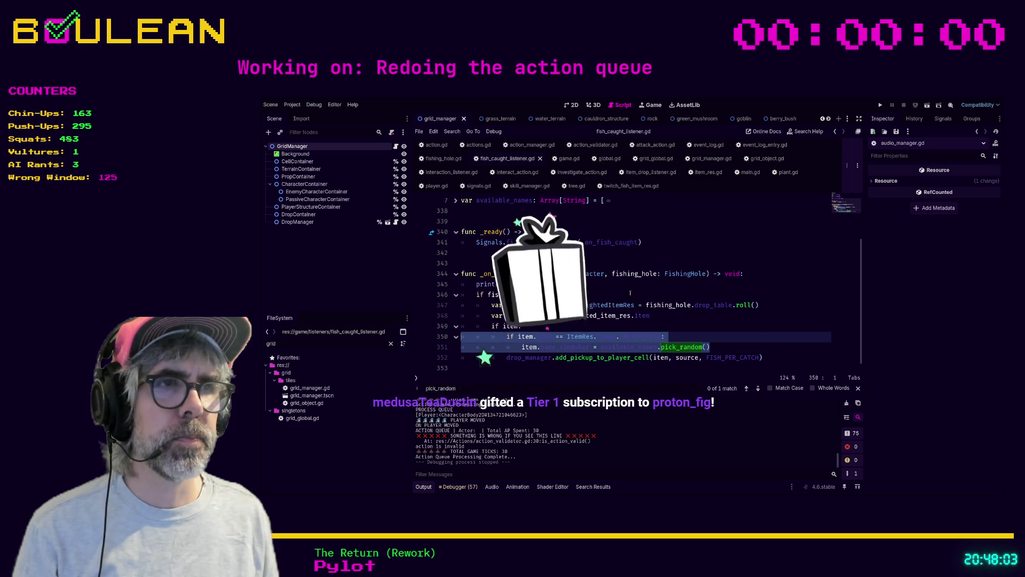
{"action": "left_click", "coordinate": [613, 326]}
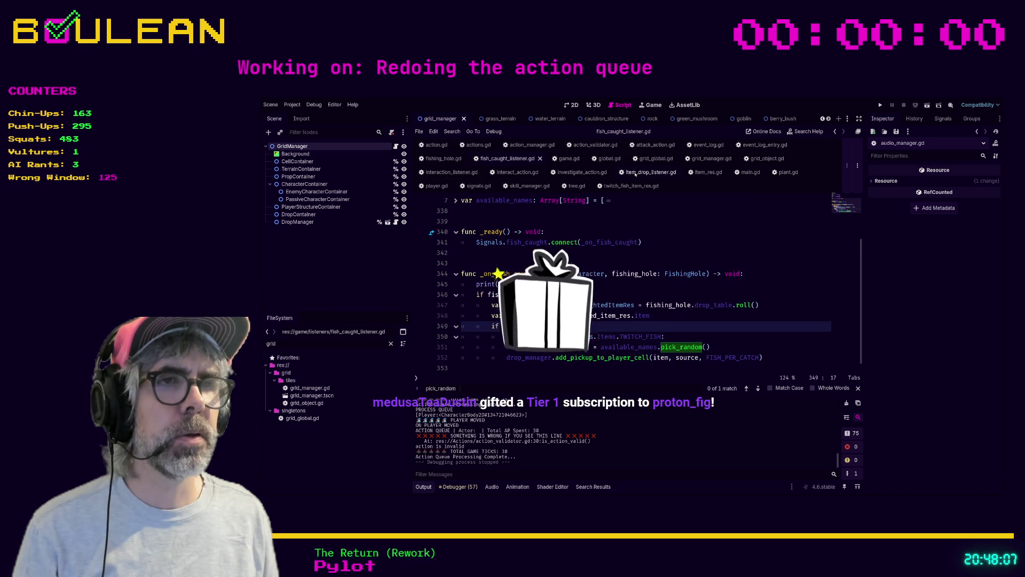
{"action": "left_click", "coordinate": [635, 174]}
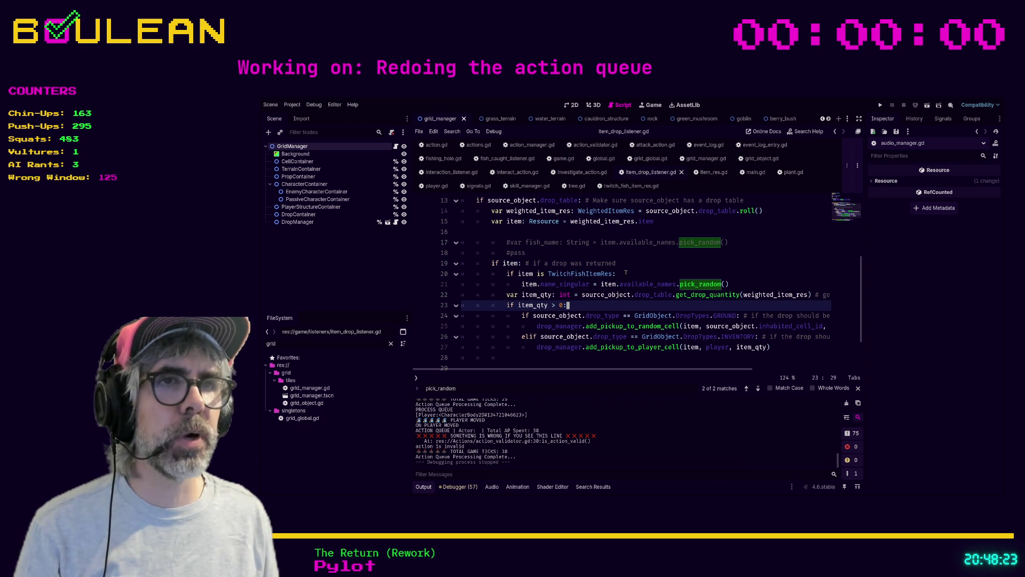
{"action": "left_click_drag", "start_coordinate": [613, 273], "coordinate": [534, 273]}
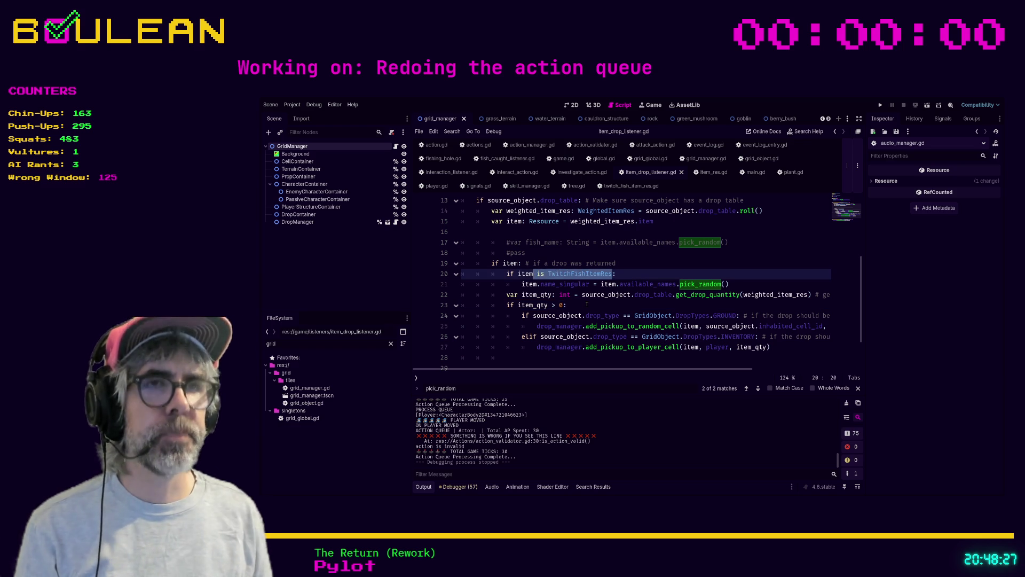
- Change line 20's condition to item.name_singular == "Twitch Fish", reverting a stray ItemRes edit on line 19
{"action": "type", "text": ".name"}
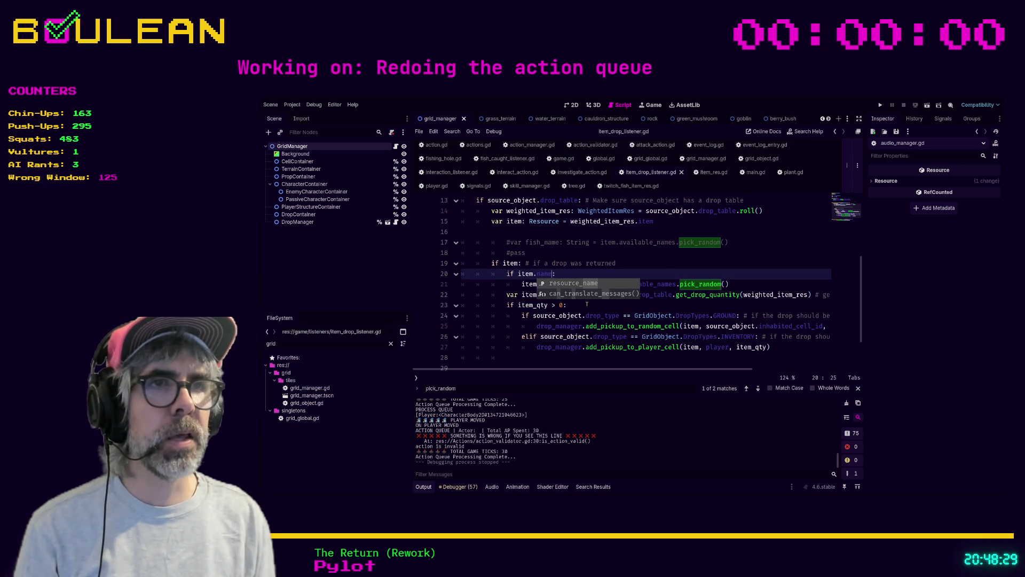
{"action": "type", "text": "_si"}
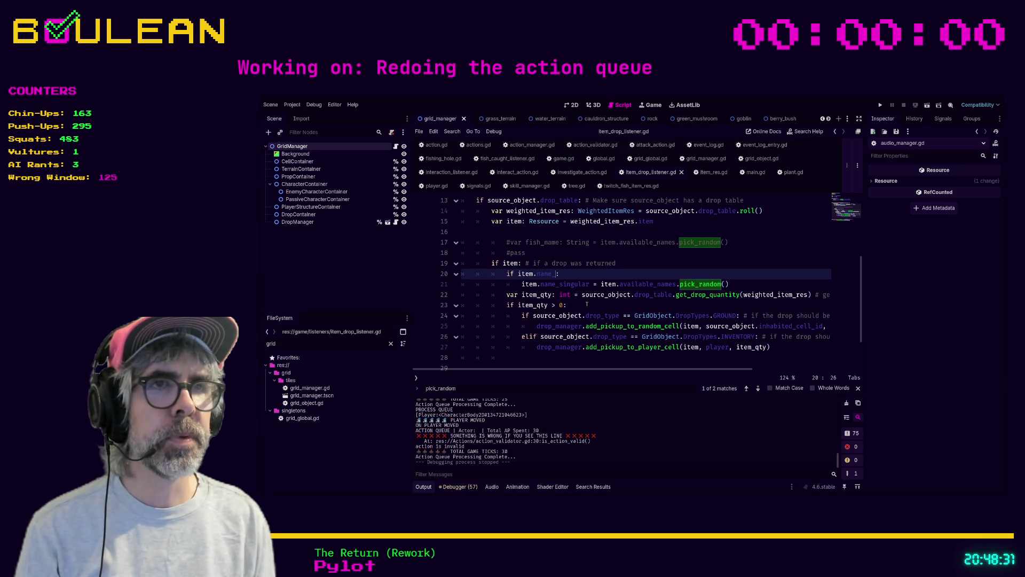
{"action": "type", "text": "n"}
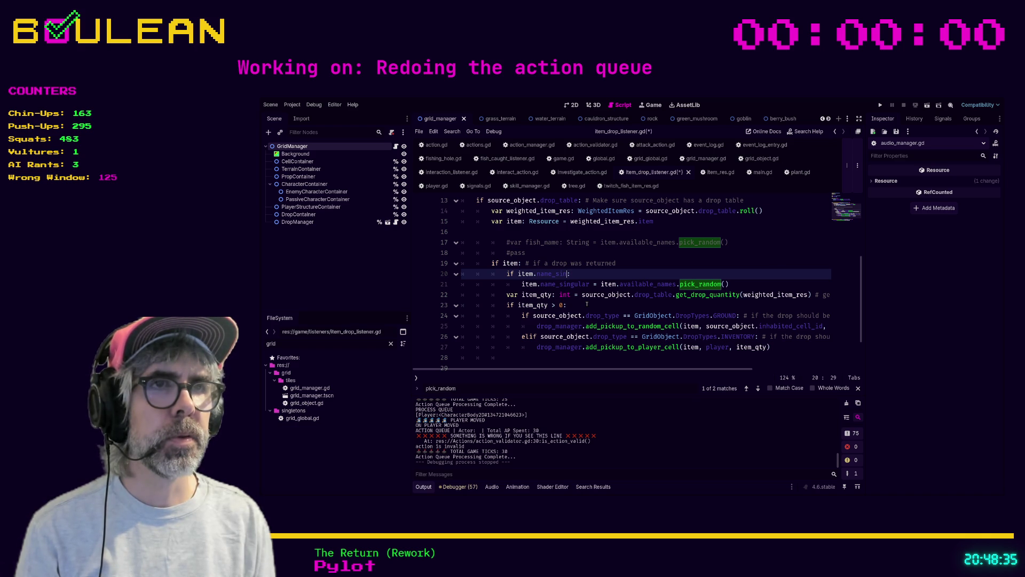
{"action": "key", "text": "Up"}
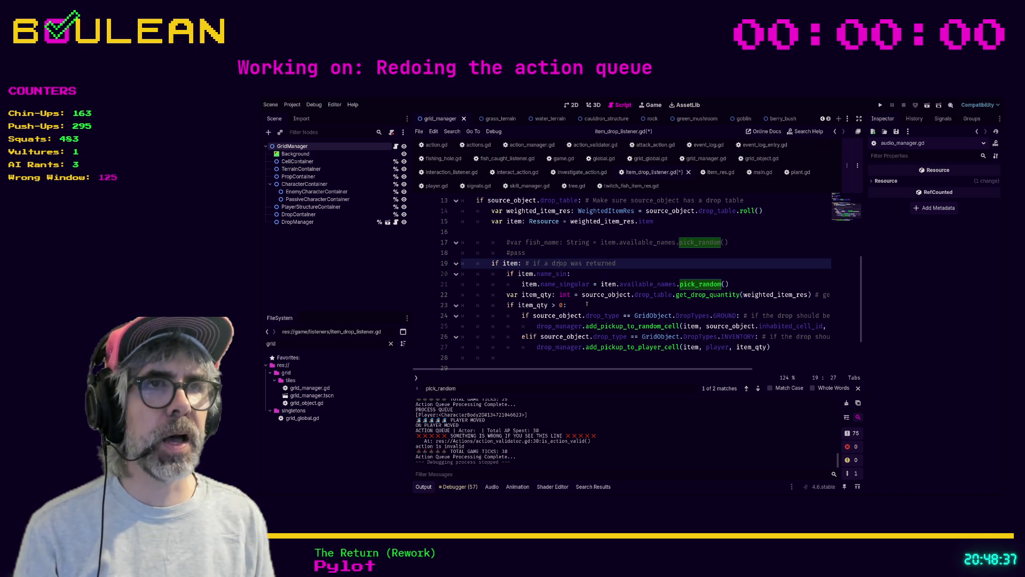
{"action": "key", "text": "Left"}
{"action": "type", "text": "ItemRes"}
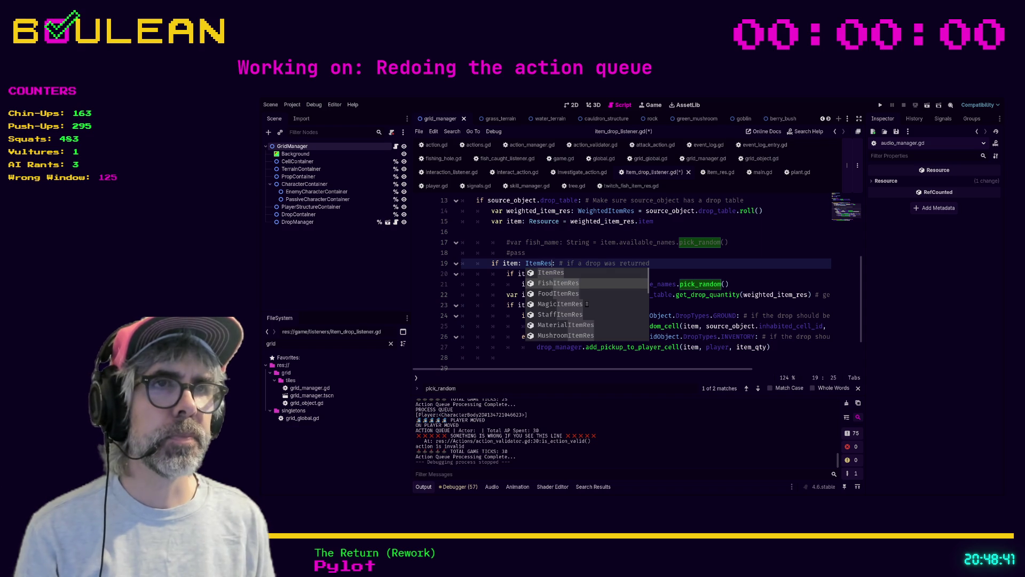
{"action": "left_click", "coordinate": [686, 275]}
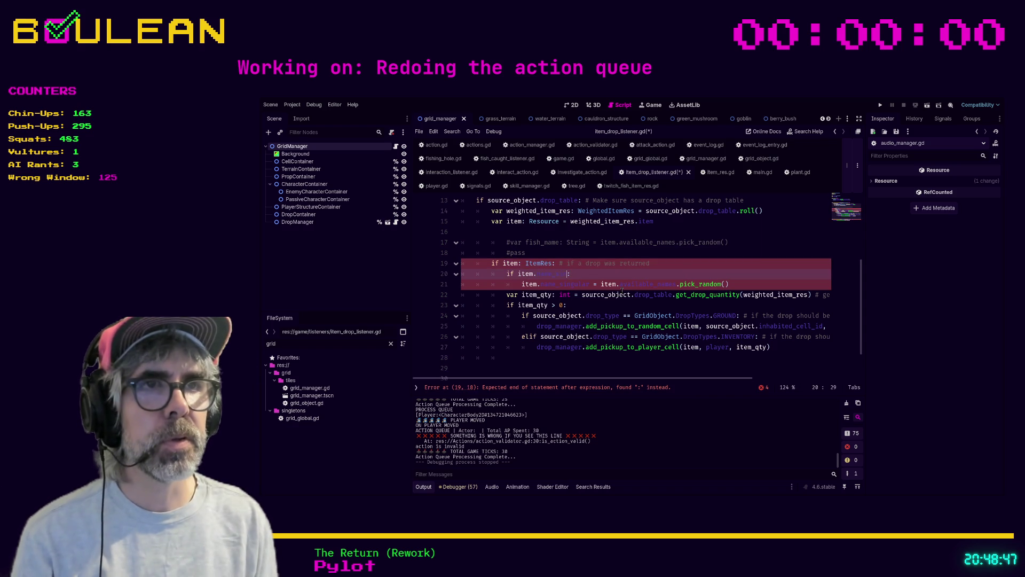
{"action": "type", "text": "r"}
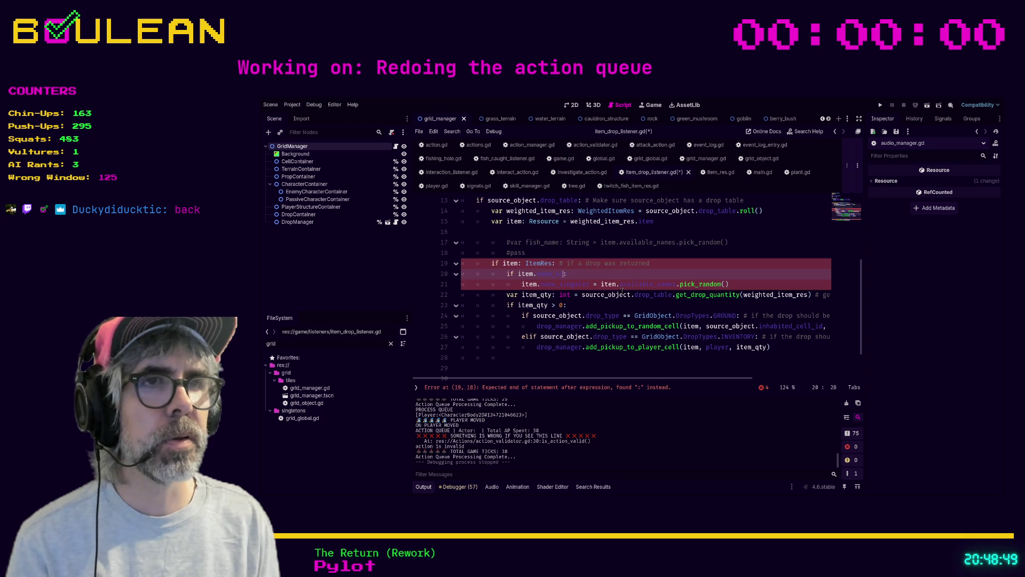
{"action": "key", "text": "BackSpace"}
{"action": "key", "text": "BackSpace"}
{"action": "key", "text": "BackSpace"}
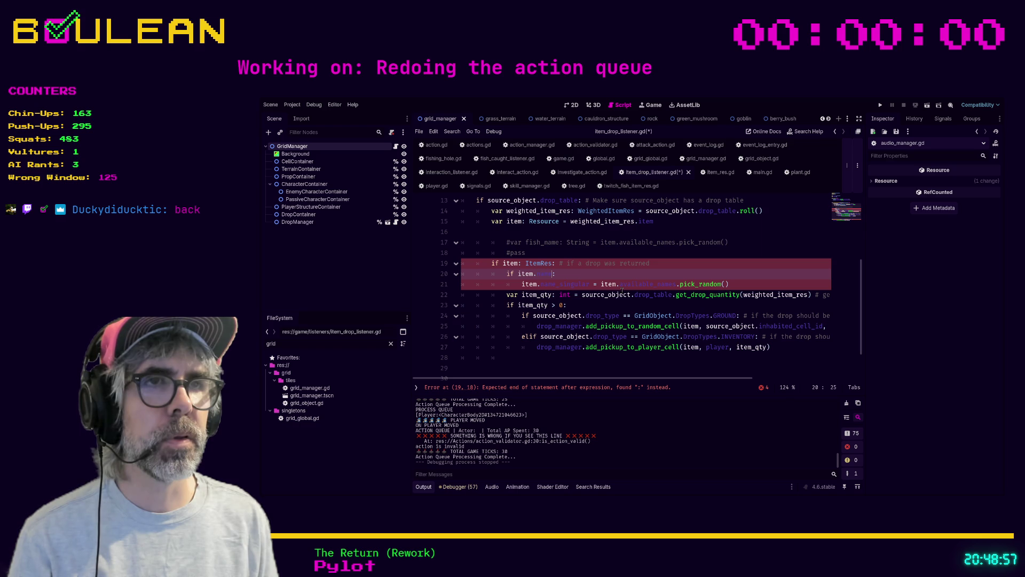
{"action": "key", "text": "Up"}
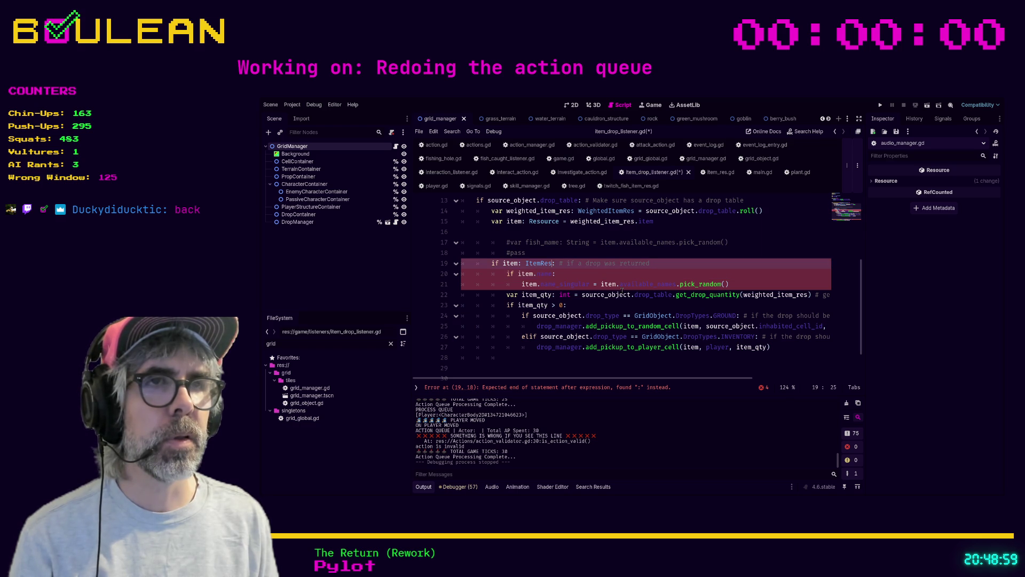
{"action": "key", "text": "Right"}
{"action": "key", "text": "Left"}
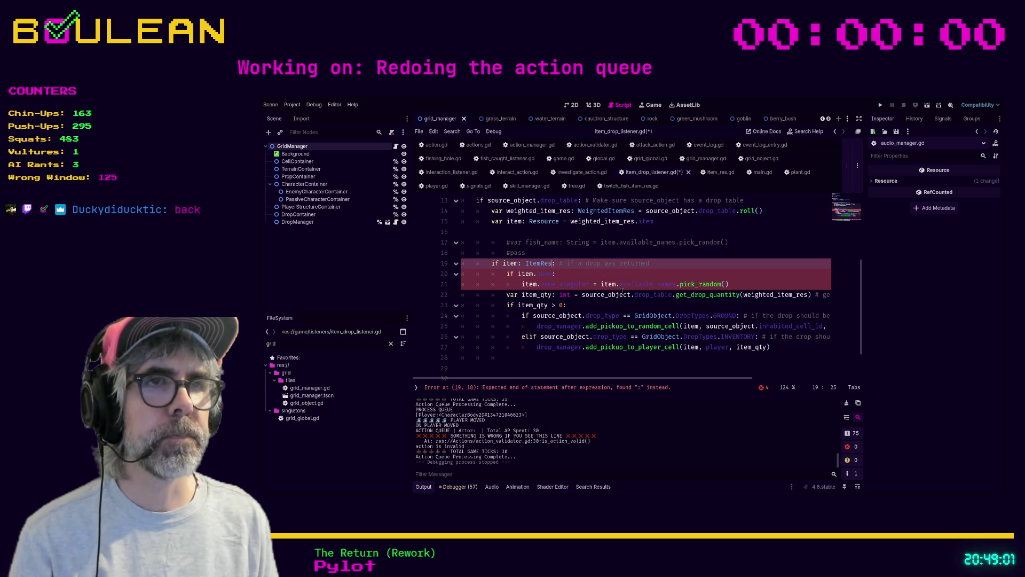
{"action": "key", "text": "BackSpace"}
{"action": "key", "text": "BackSpace"}
{"action": "key", "text": "BackSpace"}
{"action": "key", "text": "BackSpace"}
{"action": "key", "text": "Down"}
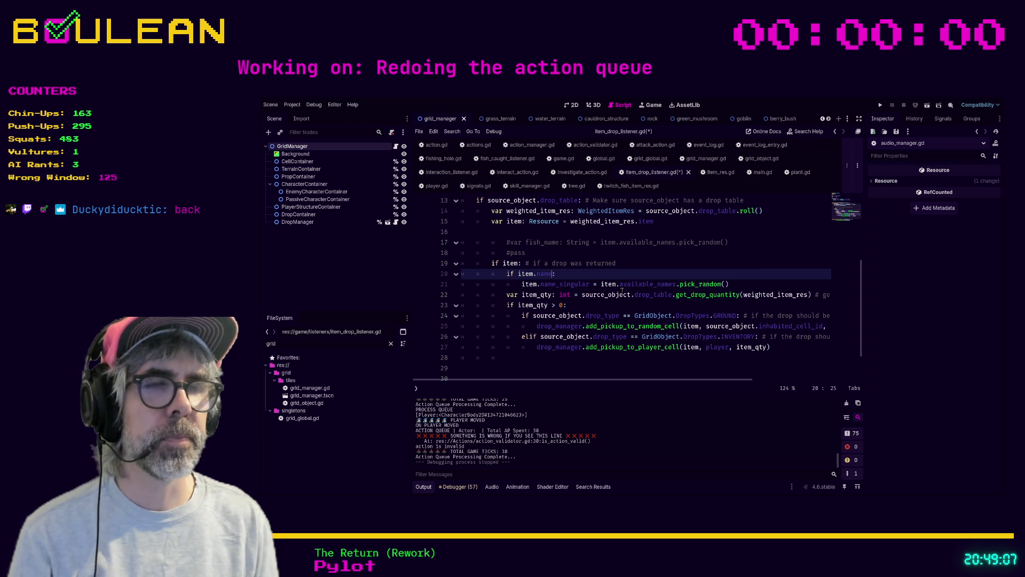
{"action": "key", "text": "BackSpace"}
{"action": "key", "text": "BackSpace"}
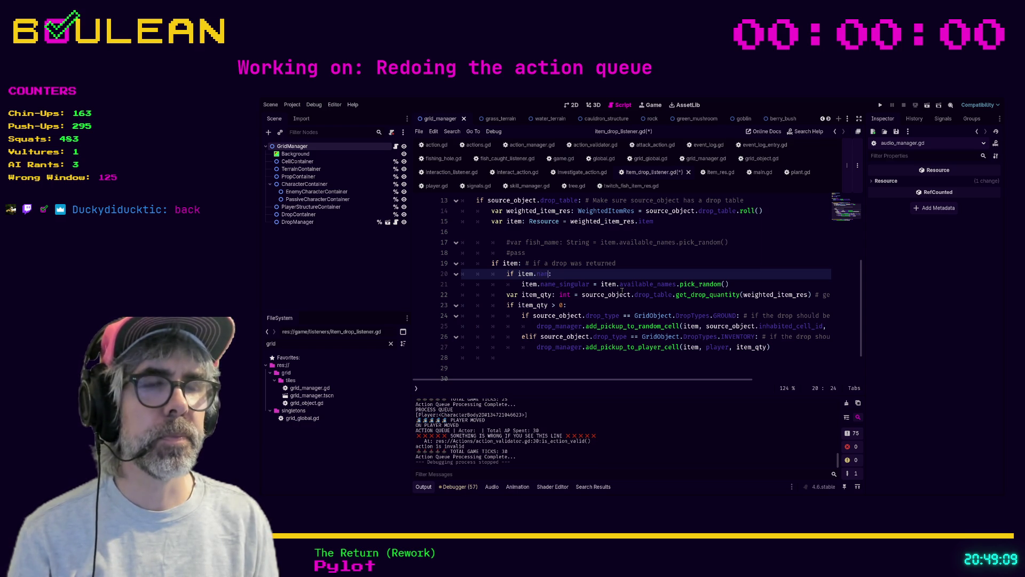
{"action": "type", "text": "e_singular == \"Twitch Fish"}
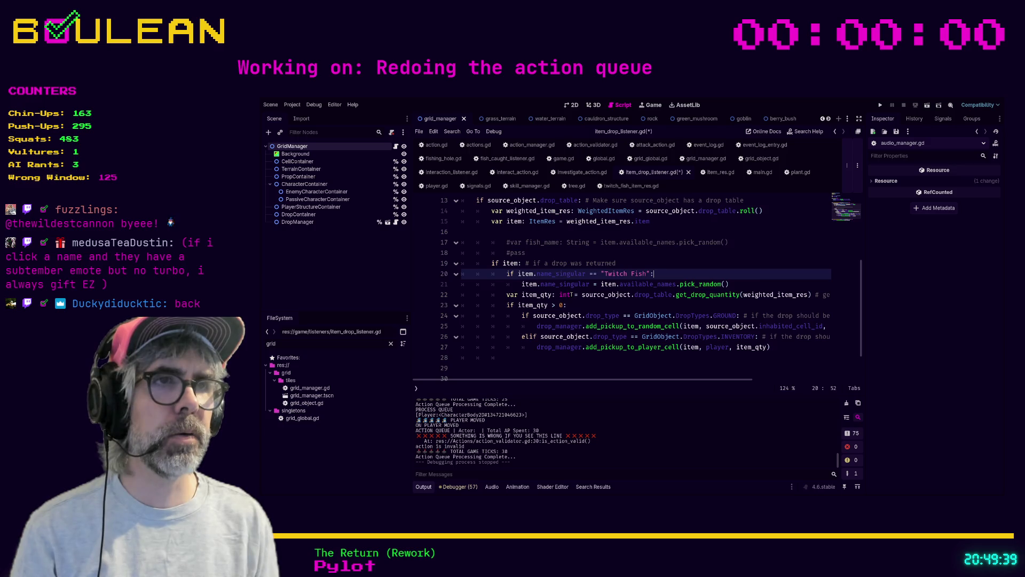
- Add print("FIIIIIIIIIIIIIIIIIIIIIIIISHHHHHHHHHHH") above the pick_random assignment and run the game
{"action": "key", "text": "Down"}
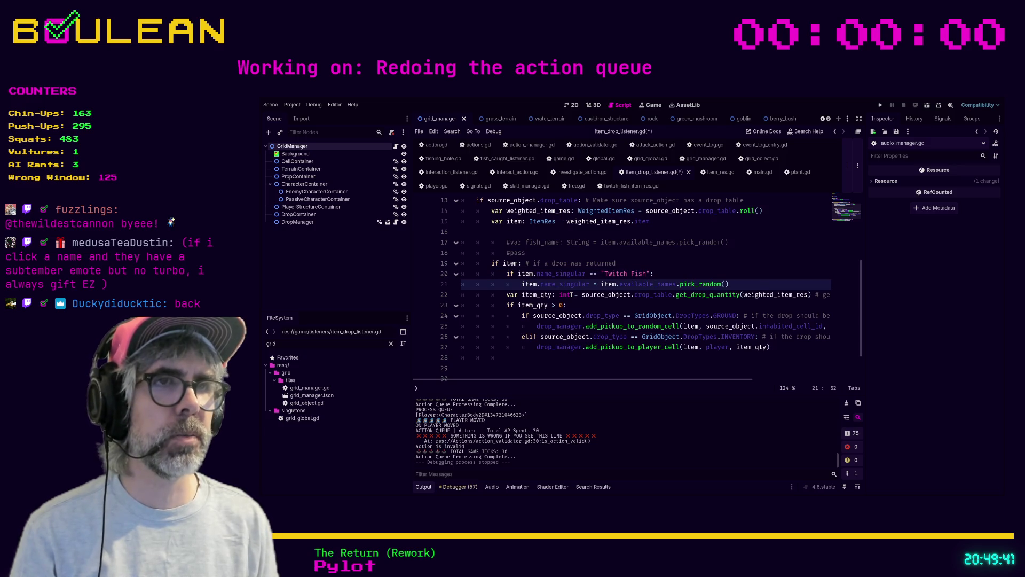
{"action": "key", "text": "Home"}
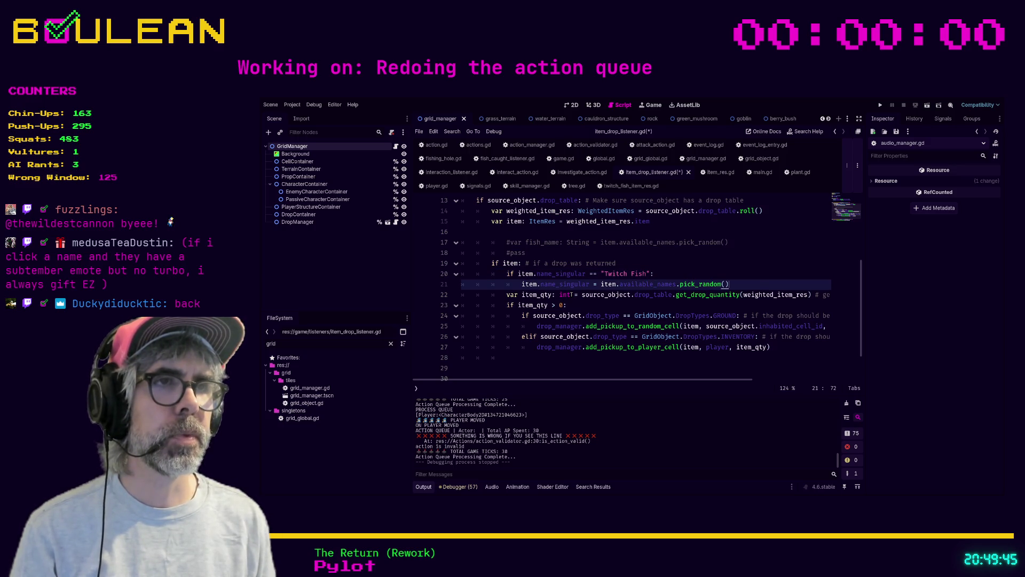
{"action": "key", "text": "ctrl+shift+Return"}
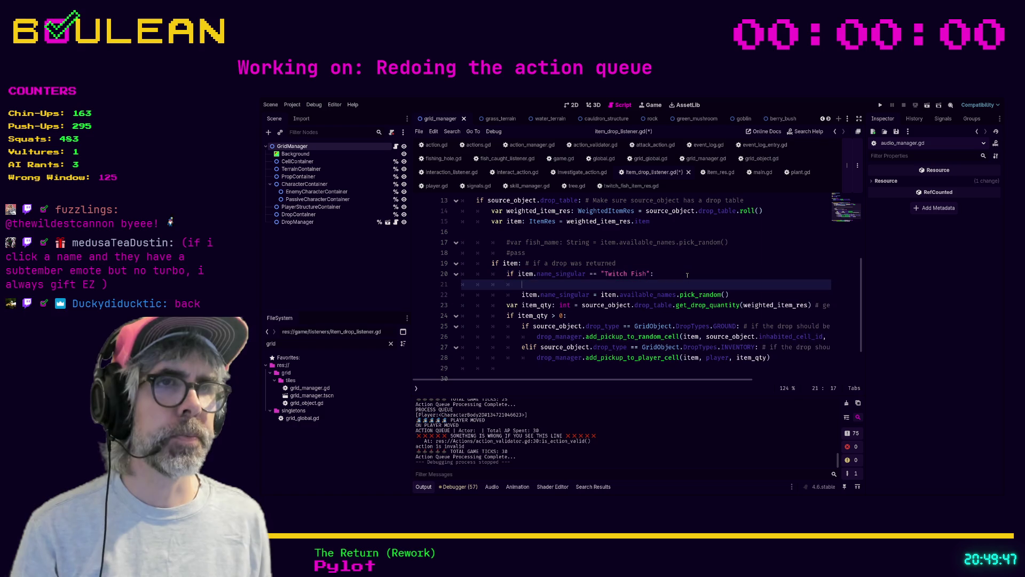
{"action": "type", "text": "print"}
{"action": "key", "text": "Return"}
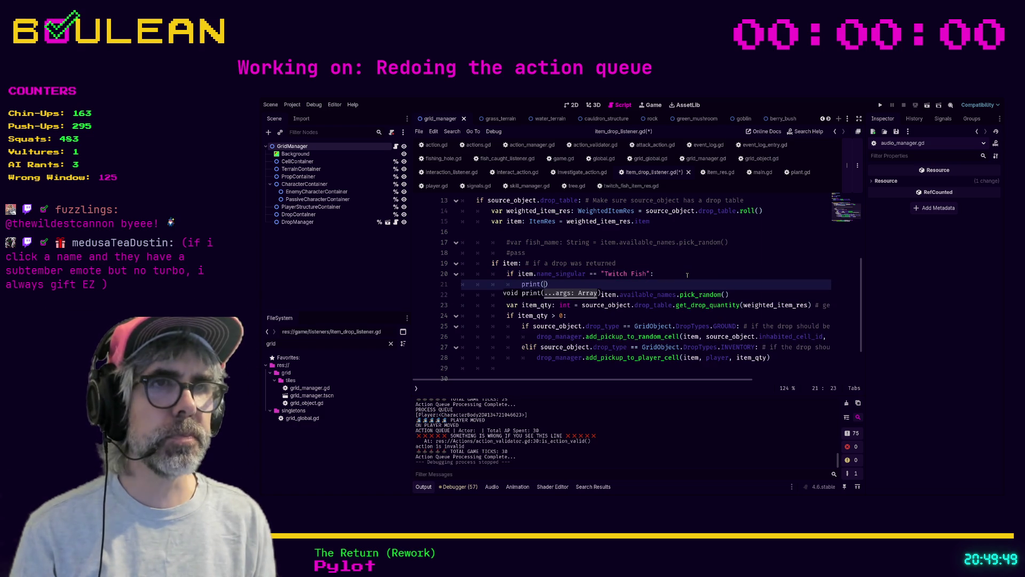
{"action": "type", "text": "\"FIIIIIIIIIIIIIIIIIIIIIIIISH"}
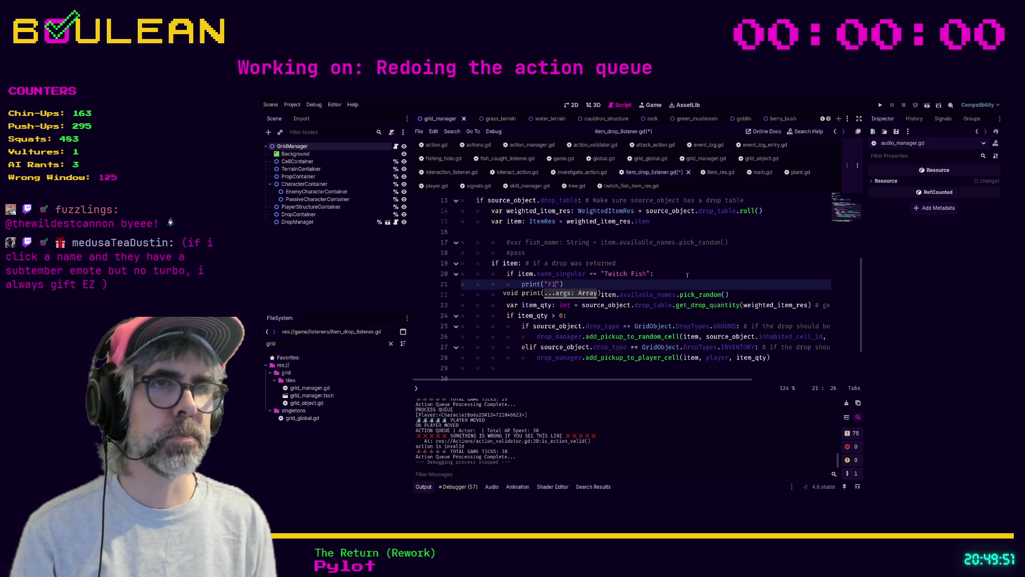
{"action": "type", "text": "HHHHHHHHHH"}
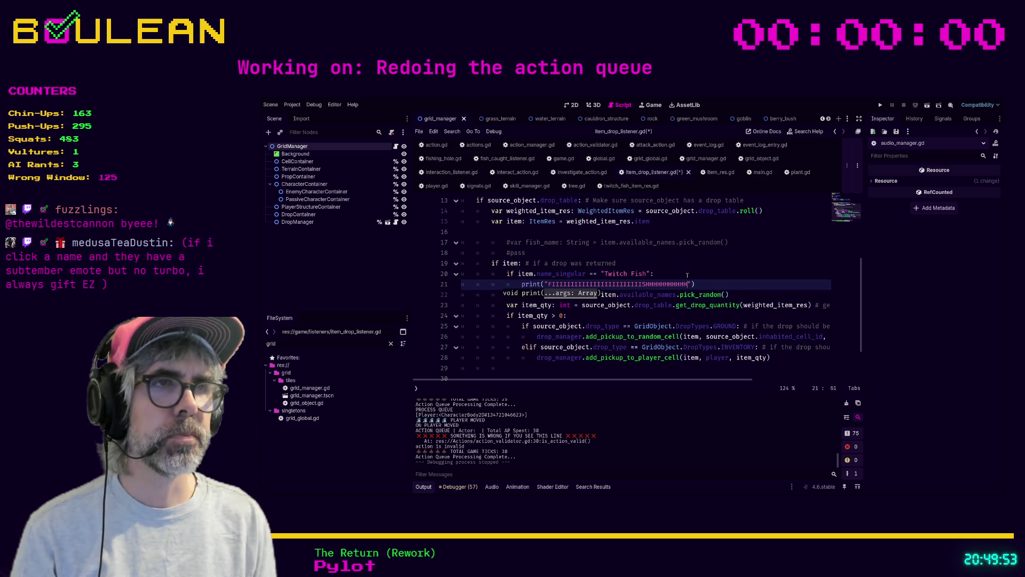
{"action": "key", "text": "F5"}
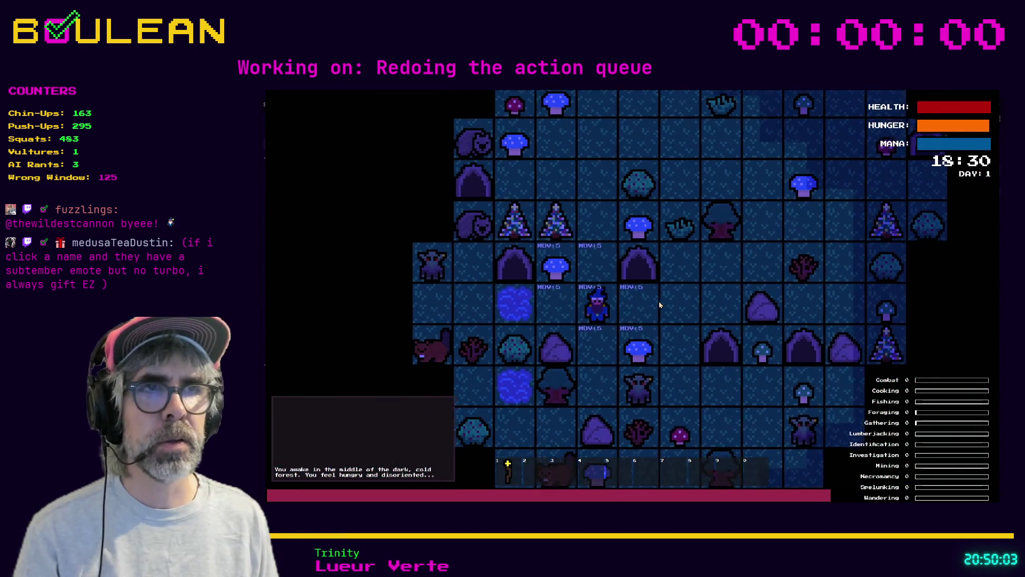
- Playtest the game in interact mode, then stop it with F8
{"action": "key", "text": "Tab"}
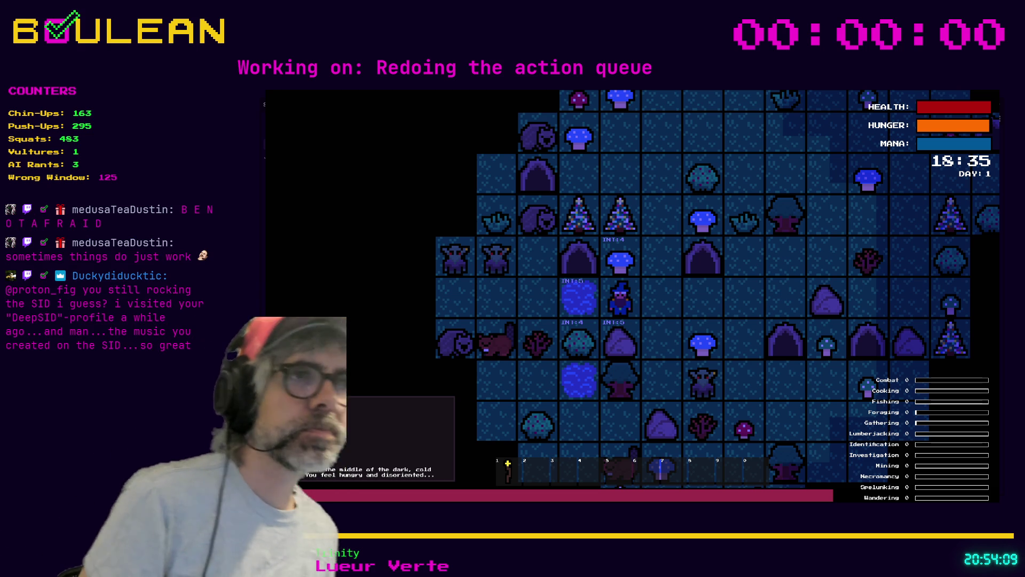
{"action": "key", "text": "F8"}
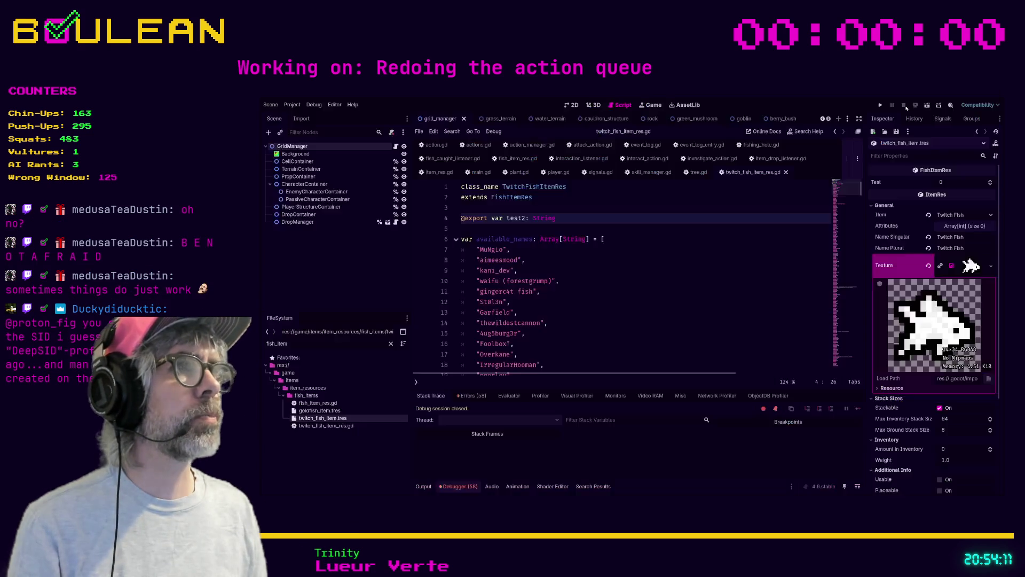
- Compare the Goldfish and Twitch Fish item resources' properties in the Inspector, expanding the Twitch Fish resource details
{"action": "left_click", "coordinate": [321, 411]}
{"action": "left_click", "coordinate": [318, 418]}
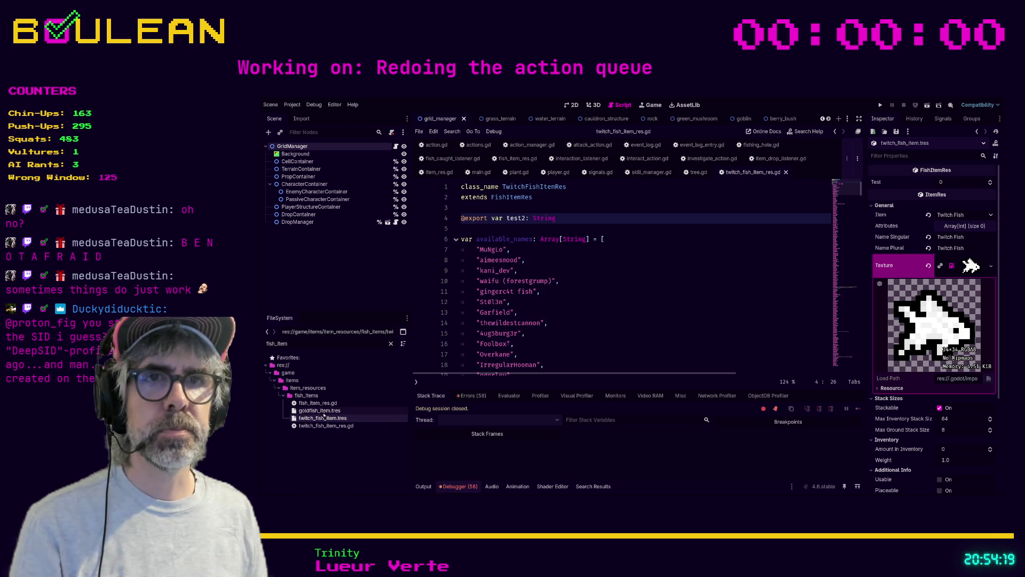
{"action": "left_click", "coordinate": [323, 411]}
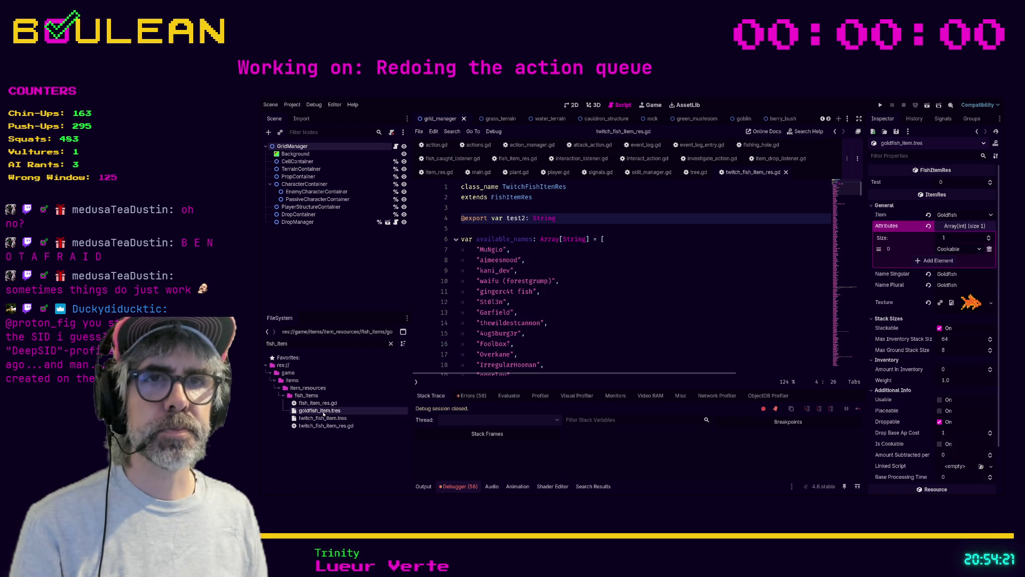
{"action": "left_click", "coordinate": [325, 418]}
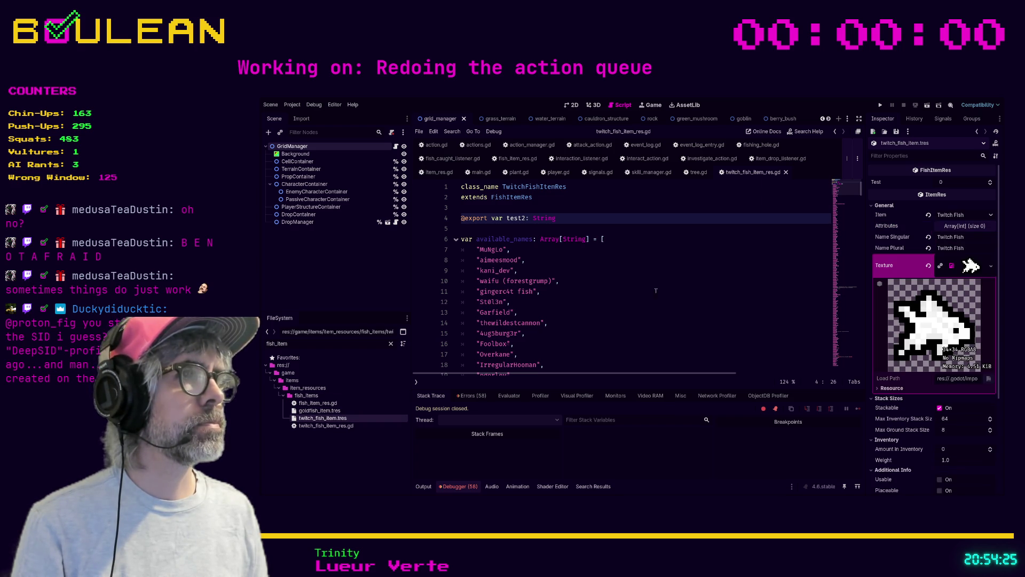
{"action": "scroll", "coordinate": [968, 244], "scroll_direction": "down", "scroll_amount": 5}
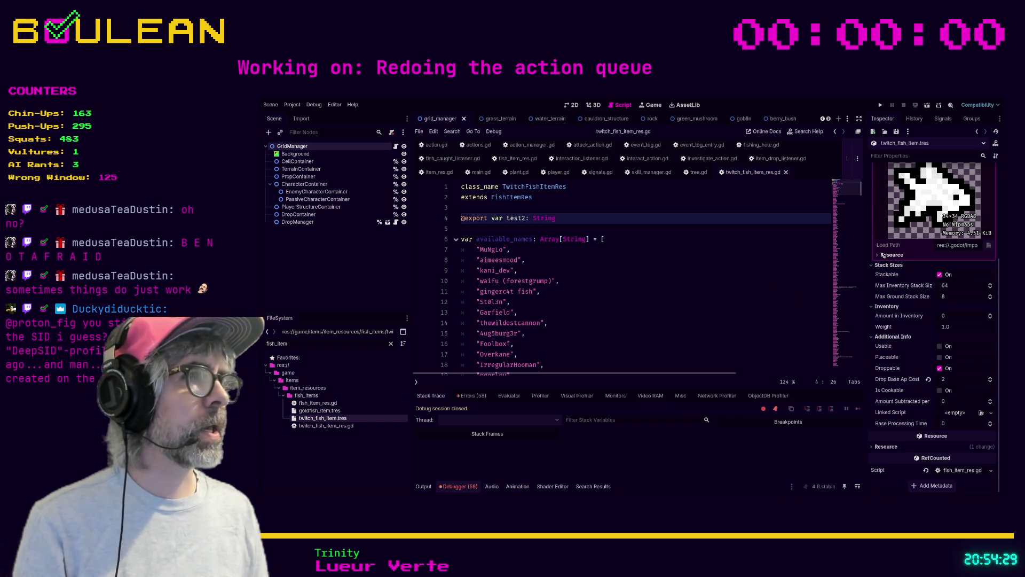
{"action": "left_click", "coordinate": [941, 255]}
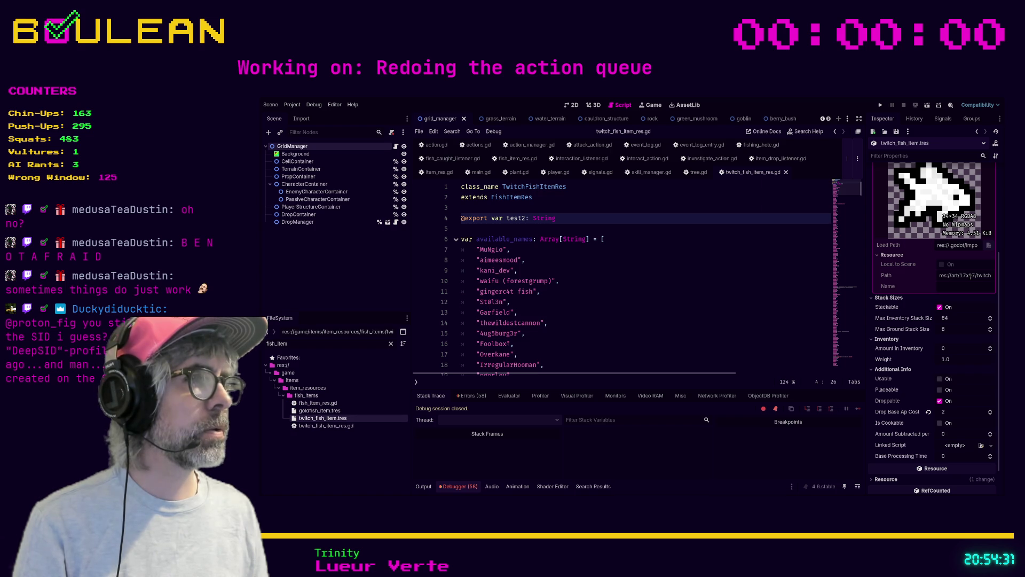
{"action": "scroll", "coordinate": [940, 251], "scroll_direction": "up", "scroll_amount": 3}
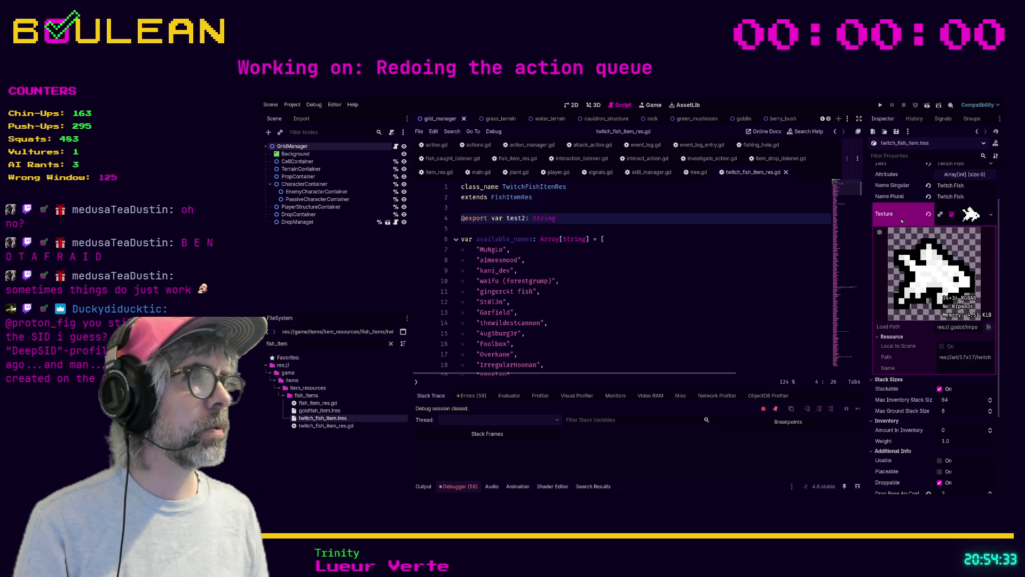
{"action": "scroll", "coordinate": [934, 294], "scroll_direction": "down", "scroll_amount": 3}
{"action": "scroll", "coordinate": [951, 347], "scroll_direction": "up", "scroll_amount": 1}
{"action": "scroll", "coordinate": [961, 385], "scroll_direction": "down", "scroll_amount": 1}
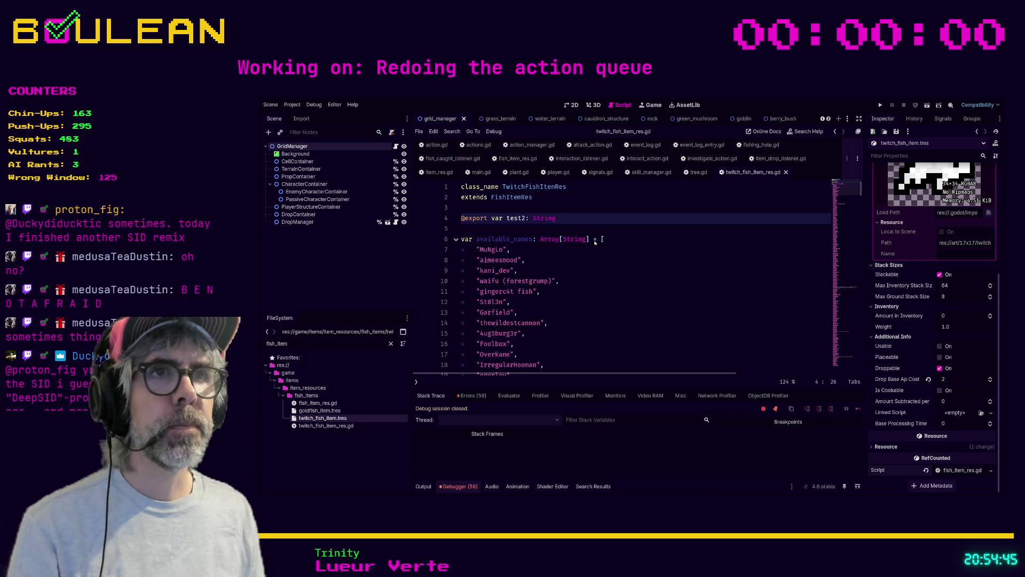
- Check the available names in twitch_fish_item_res.gd, then switch to item_drop_listener.gd's _on_trigger_item_drop
{"action": "left_click", "coordinate": [599, 212]}
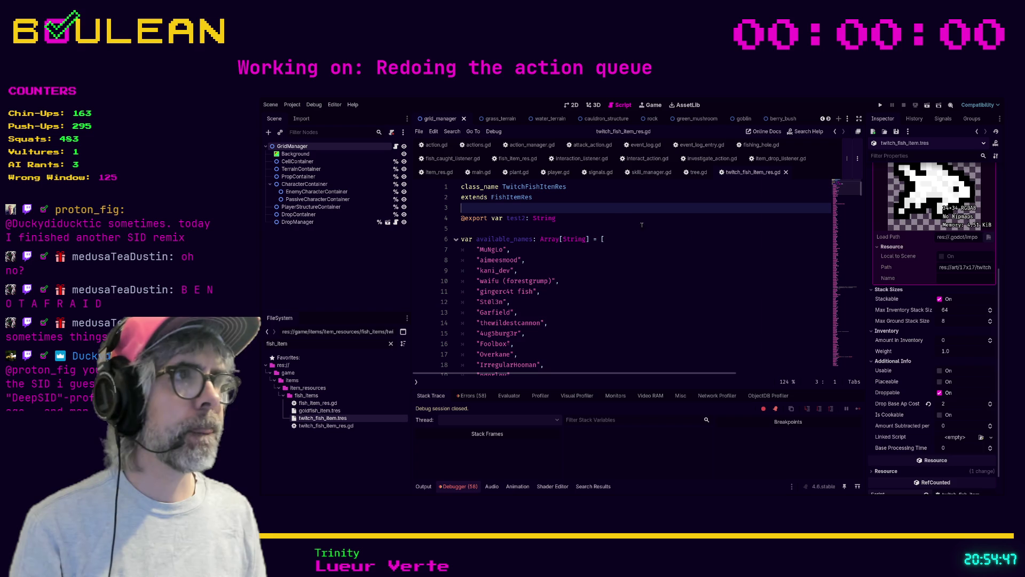
{"action": "scroll", "coordinate": [956, 307], "scroll_direction": "up", "scroll_amount": 4}
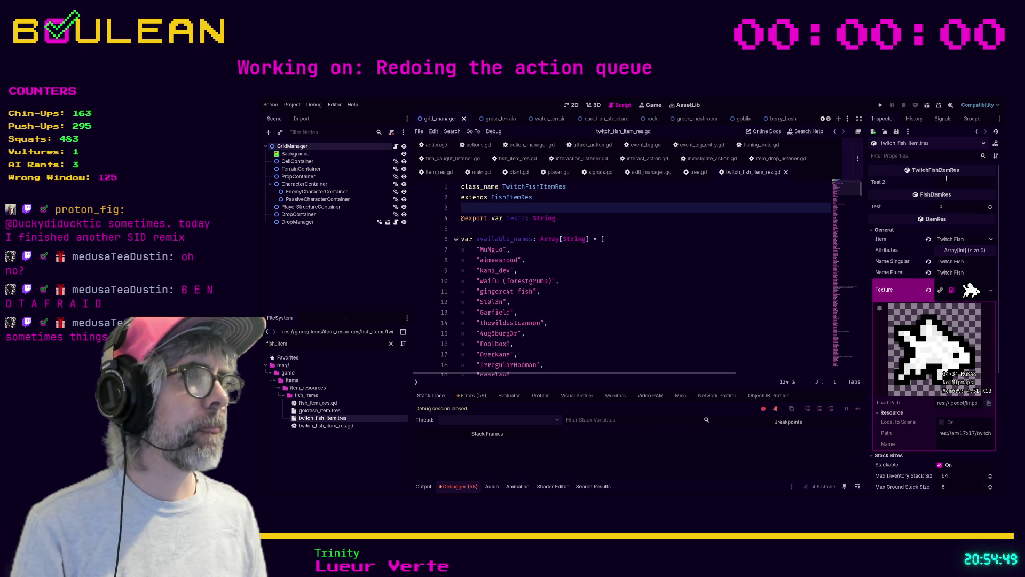
{"action": "left_click", "coordinate": [738, 273]}
{"action": "scroll", "coordinate": [963, 284], "scroll_direction": "down", "scroll_amount": 3}
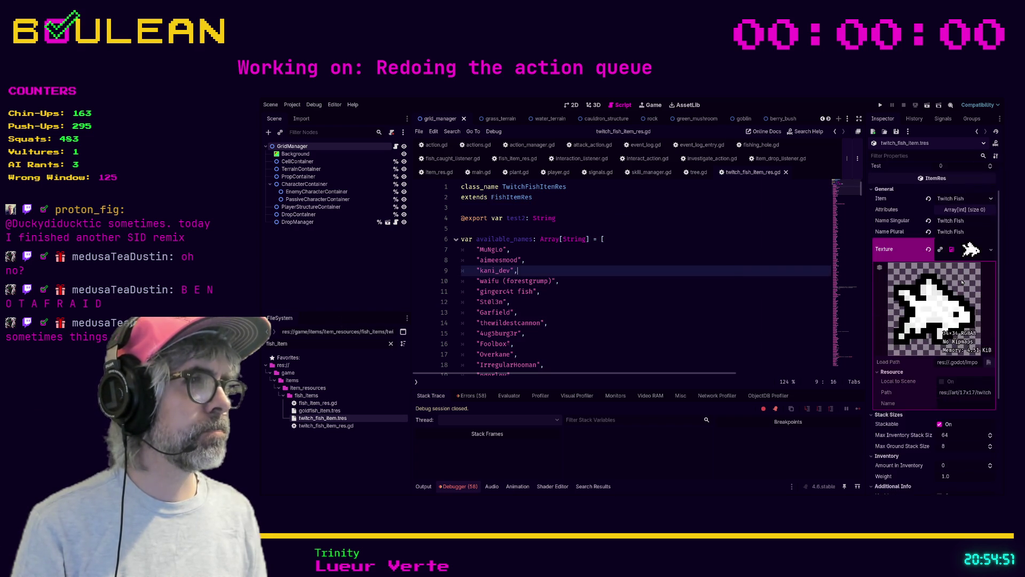
{"action": "scroll", "coordinate": [962, 282], "scroll_direction": "down", "scroll_amount": 1}
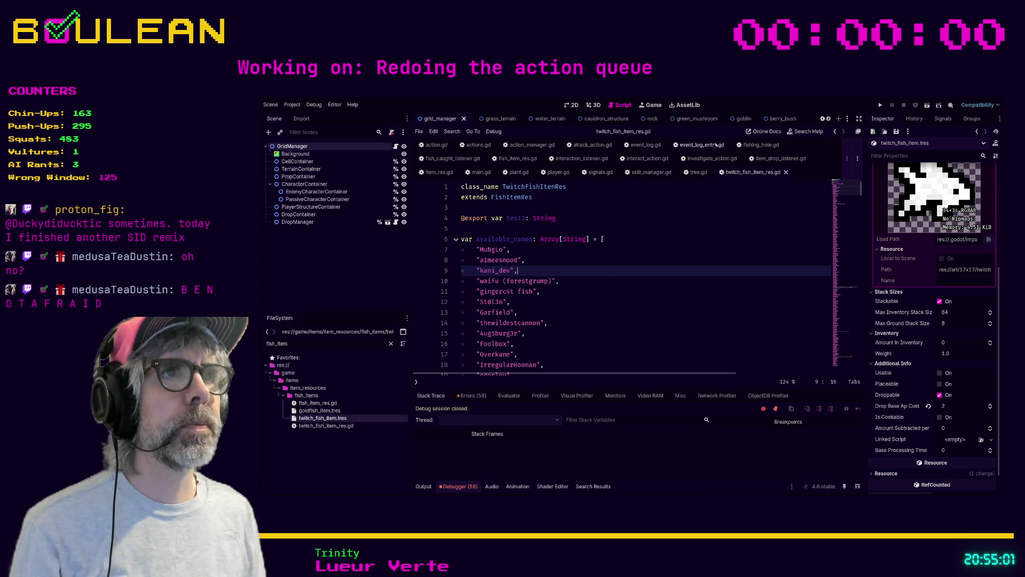
{"action": "left_click", "coordinate": [780, 158]}
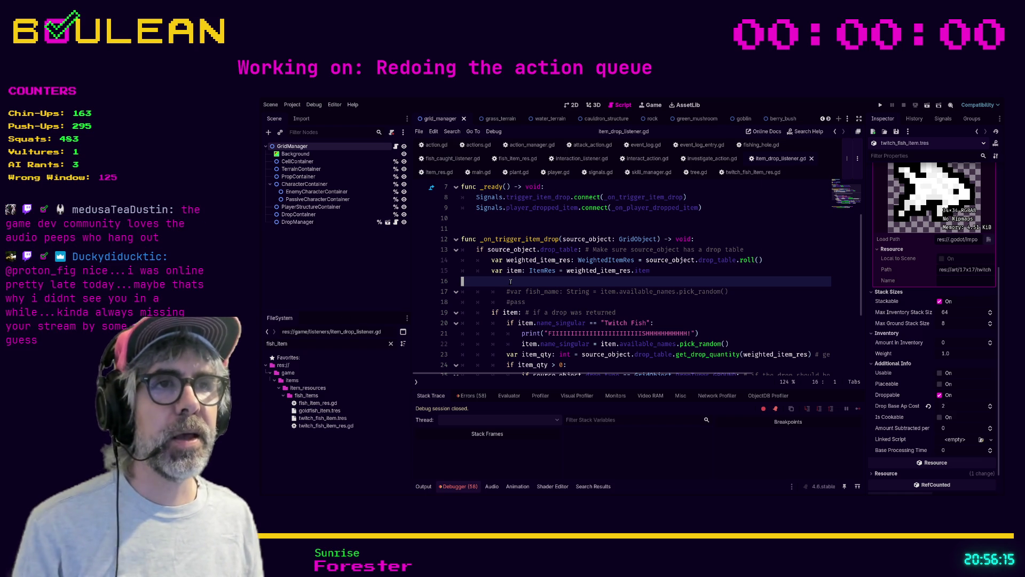
{"action": "scroll", "coordinate": [611, 282], "scroll_direction": "down", "scroll_amount": 1}
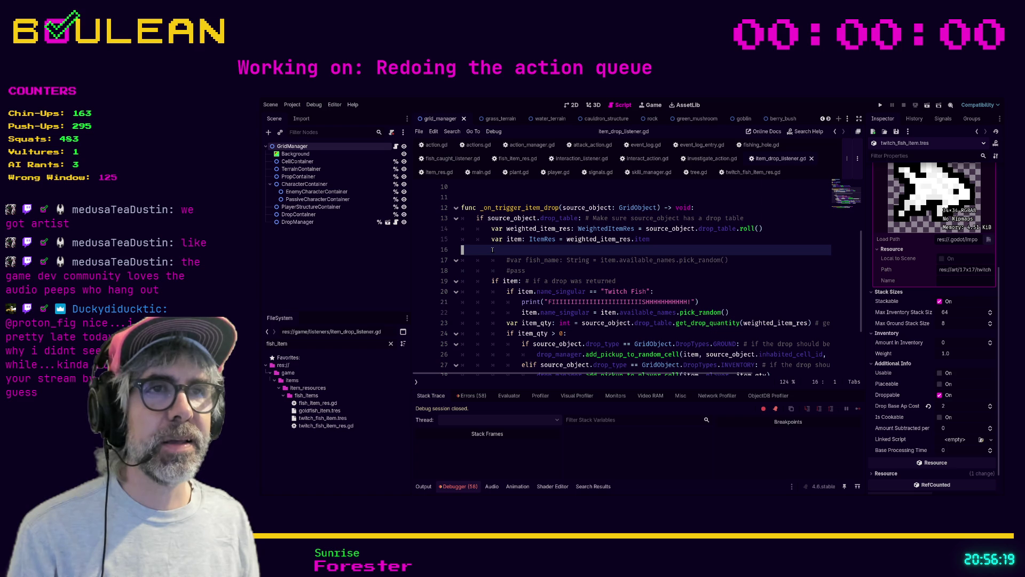
- Under if item:, add an 'is TwitchFishItemRes' check setting name_singular from available_names.pick_random(), then save
{"action": "left_click", "coordinate": [633, 282]}
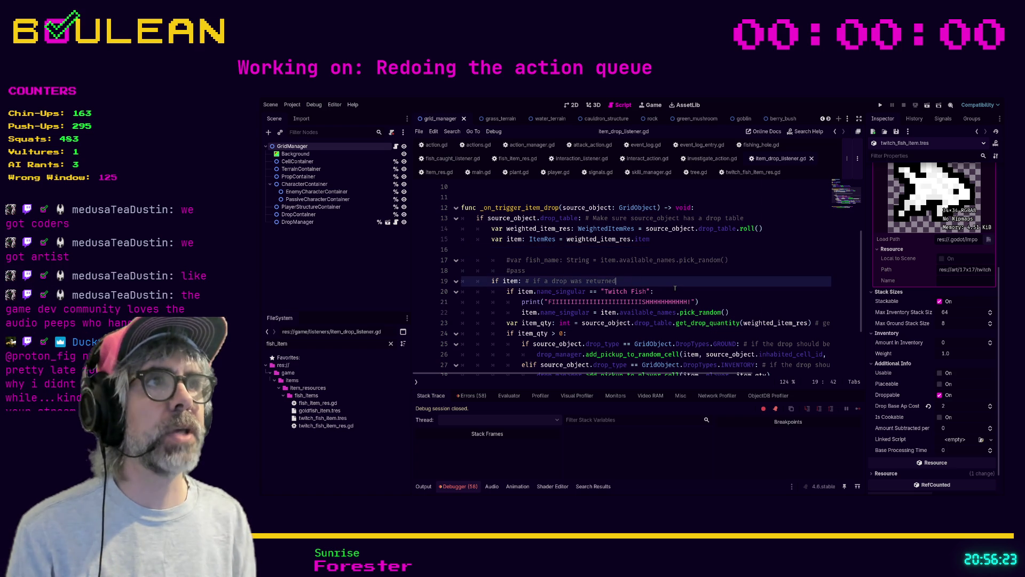
{"action": "key", "text": "Return"}
{"action": "type", "text": "if item is"}
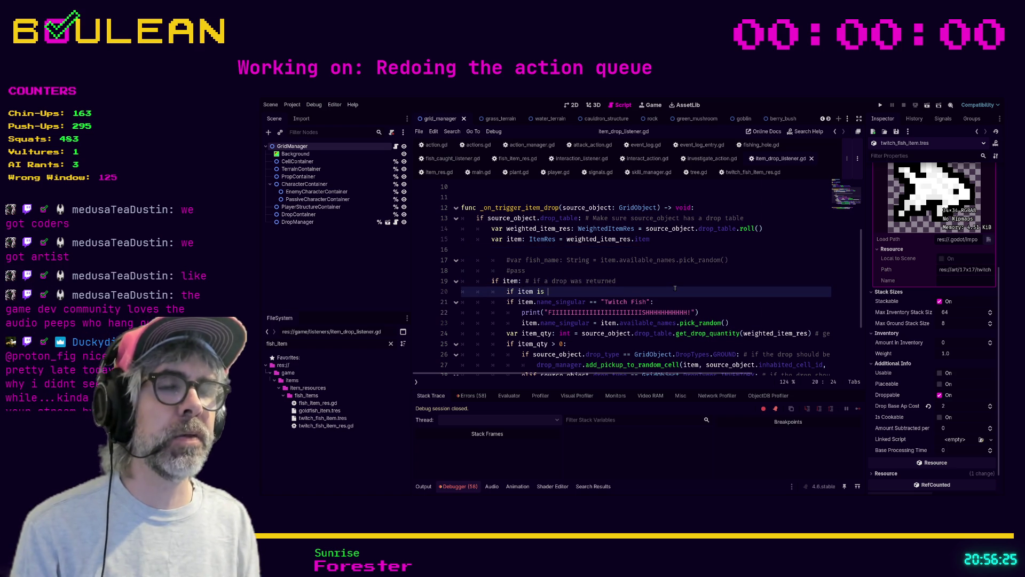
{"action": "type", "text": "Twitch"}
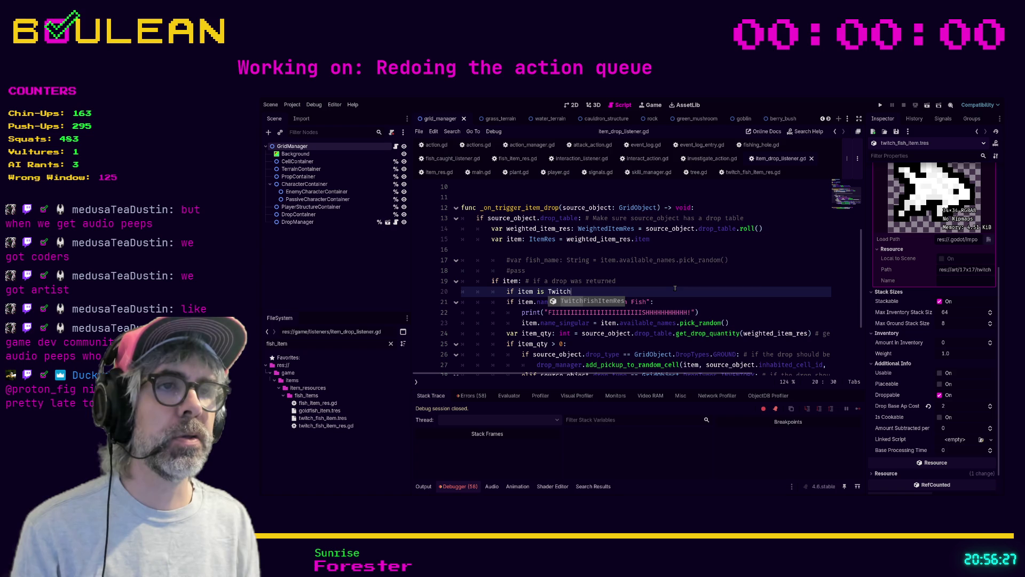
{"action": "key", "text": "Return"}
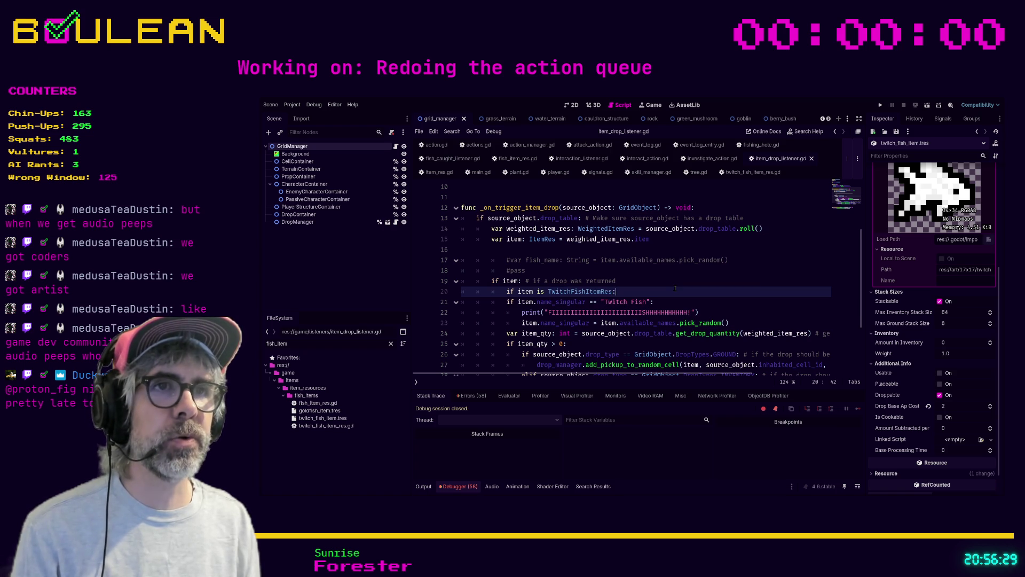
{"action": "key", "text": "Return"}
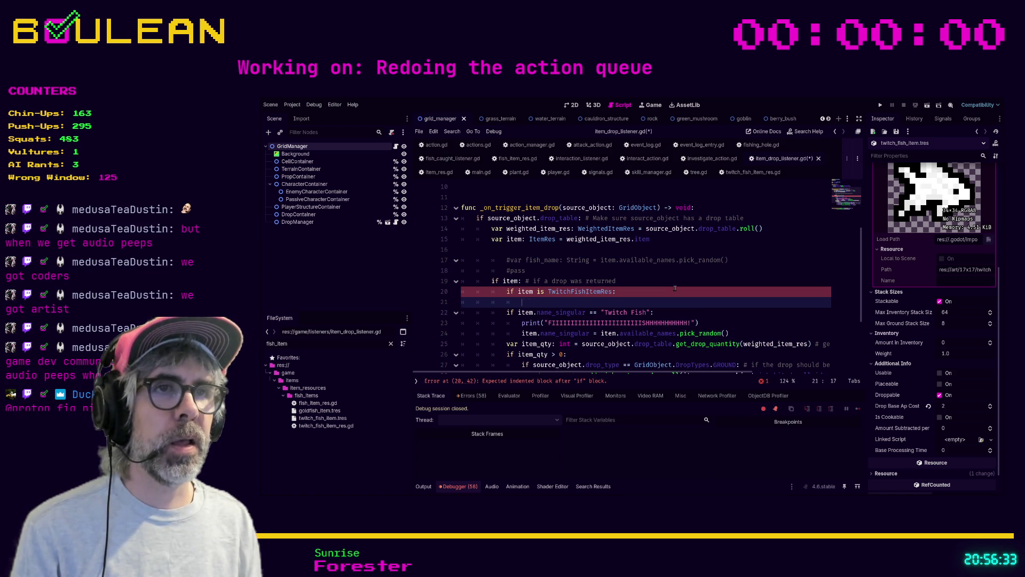
{"action": "type", "text": "item.n"}
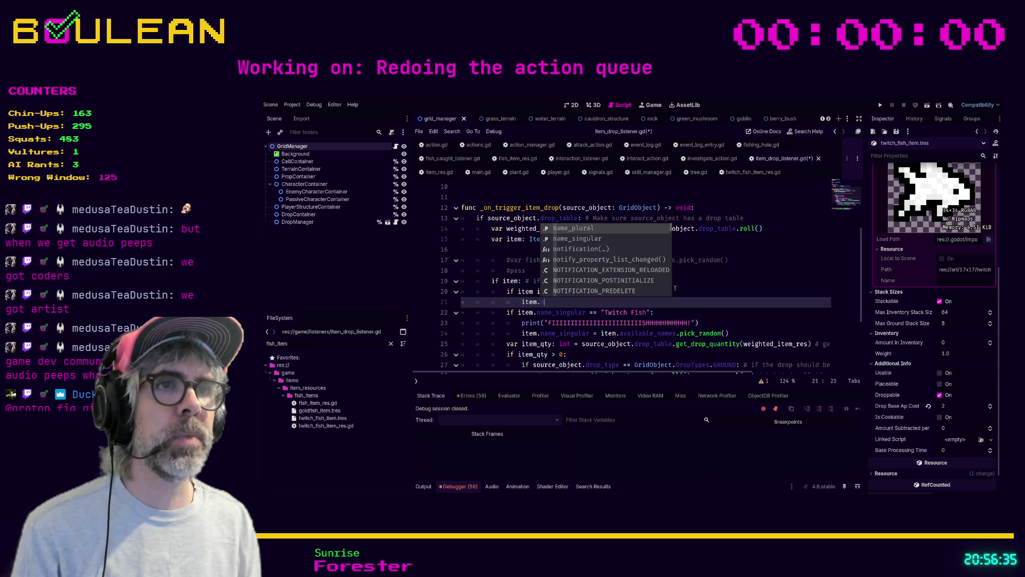
{"action": "key", "text": "Down"}
{"action": "key", "text": "Return"}
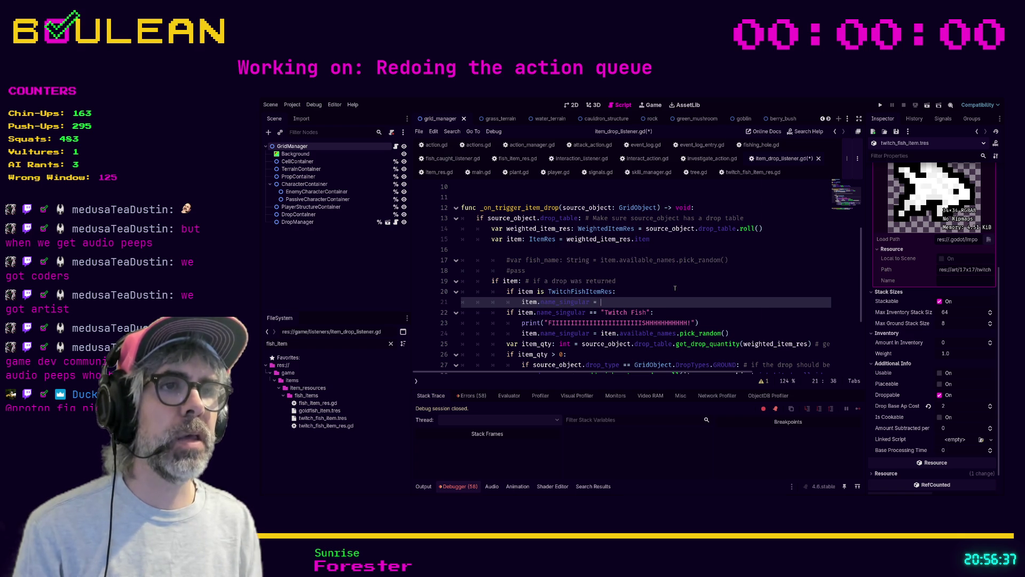
{"action": "type", "text": "item."}
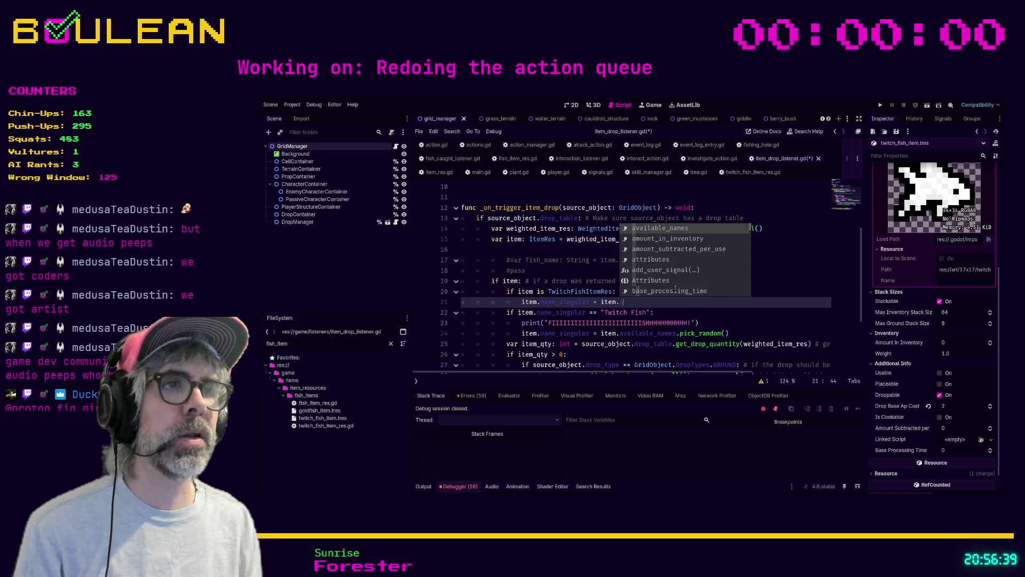
{"action": "key", "text": "Return"}
{"action": "type", "text": ".p"}
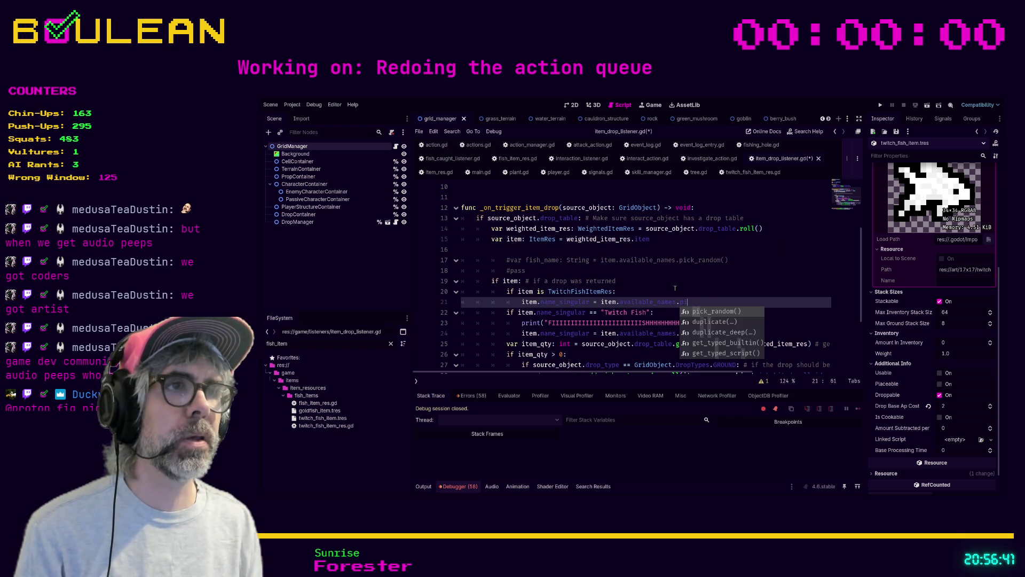
{"action": "key", "text": "Return"}
{"action": "key", "text": "ctrl+s"}
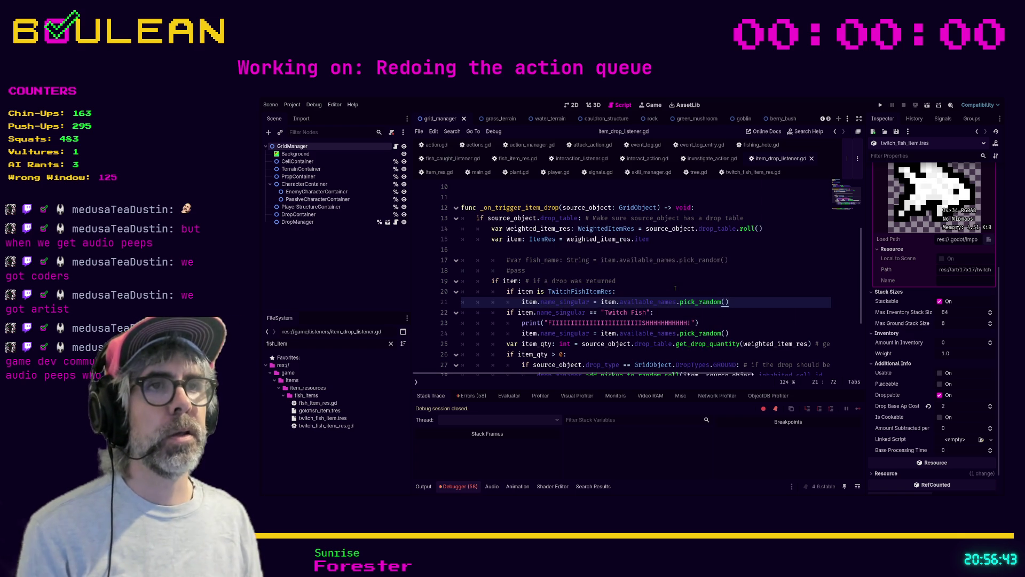
- Delete the old commented fish_name and #pass lines and run the game
{"action": "left_click_drag", "start_coordinate": [571, 273], "coordinate": [435, 251]}
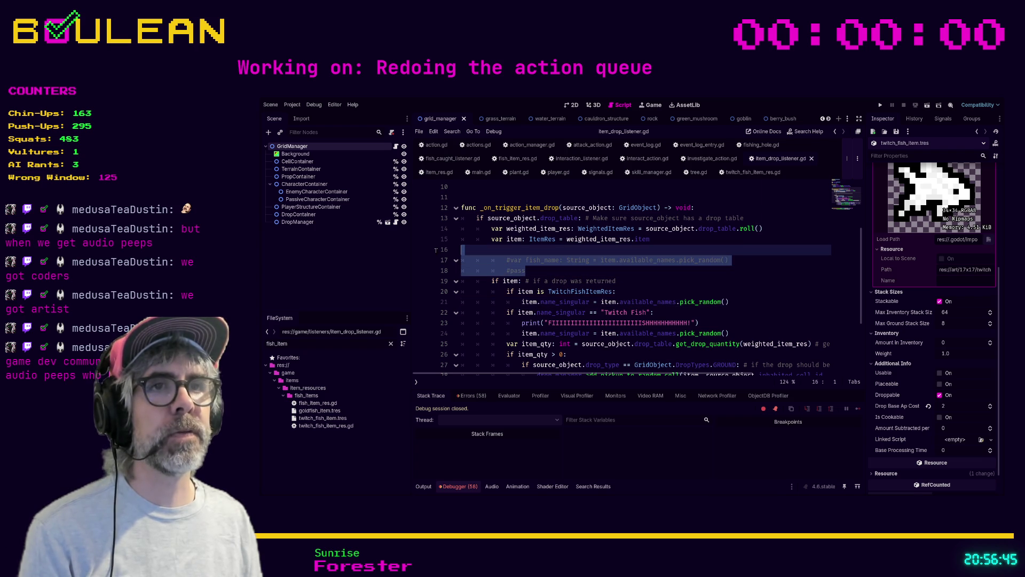
{"action": "key", "text": "BackSpace"}
{"action": "key", "text": "BackSpace"}
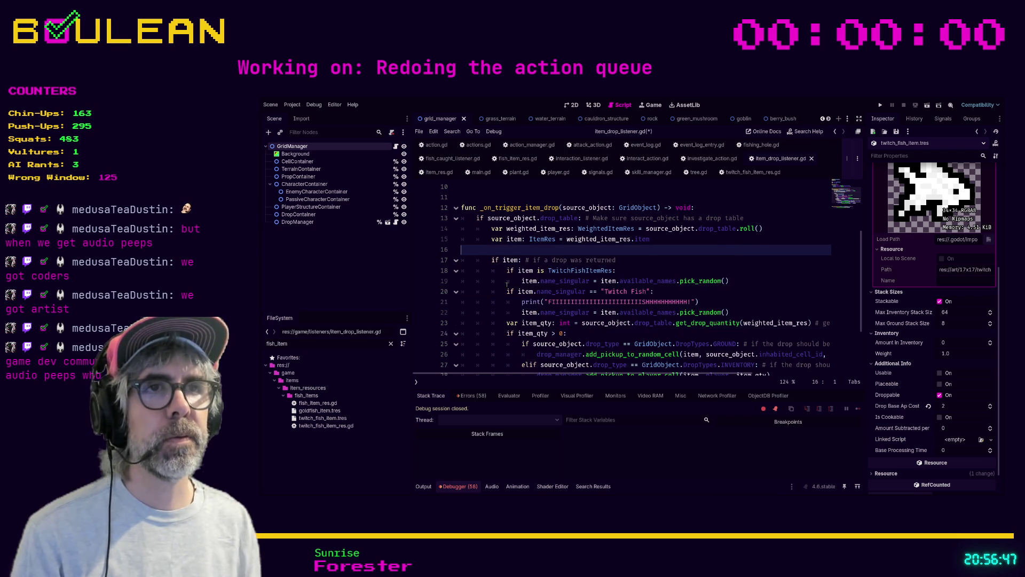
{"action": "left_click", "coordinate": [618, 260]}
{"action": "key", "text": "F5"}
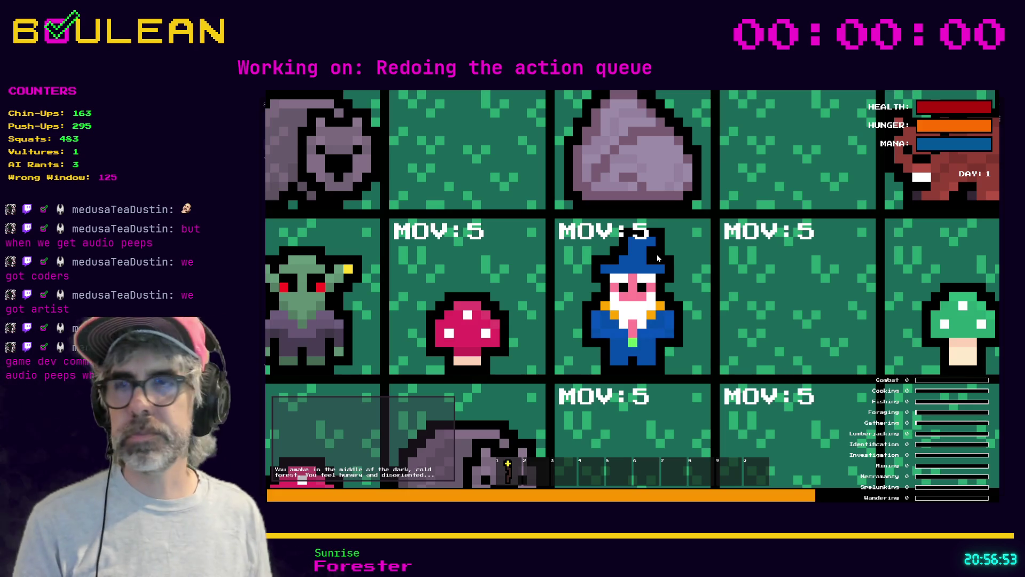
- Move the wizard next to the Fishing Hole and fish there several times
{"action": "scroll", "coordinate": [657, 260], "scroll_direction": "down", "scroll_amount": 3}
{"action": "left_click", "coordinate": [657, 259]}
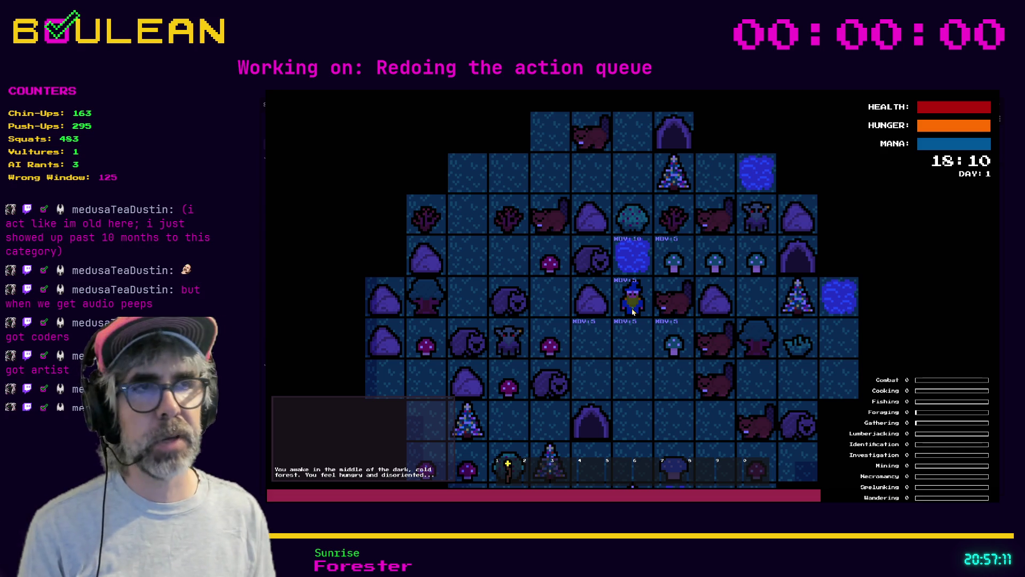
{"action": "key", "text": "Up"}
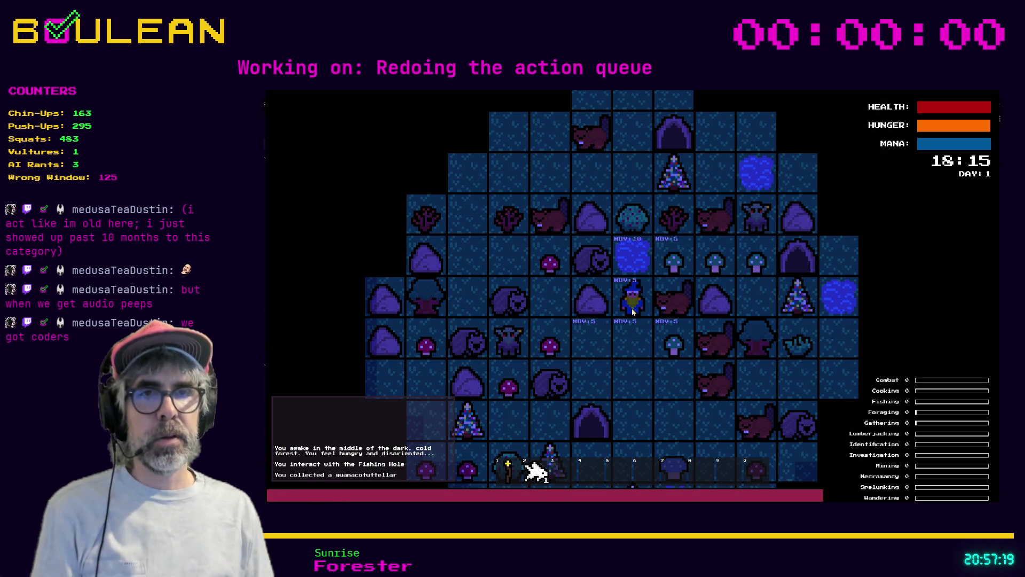
{"action": "left_click", "coordinate": [632, 312]}
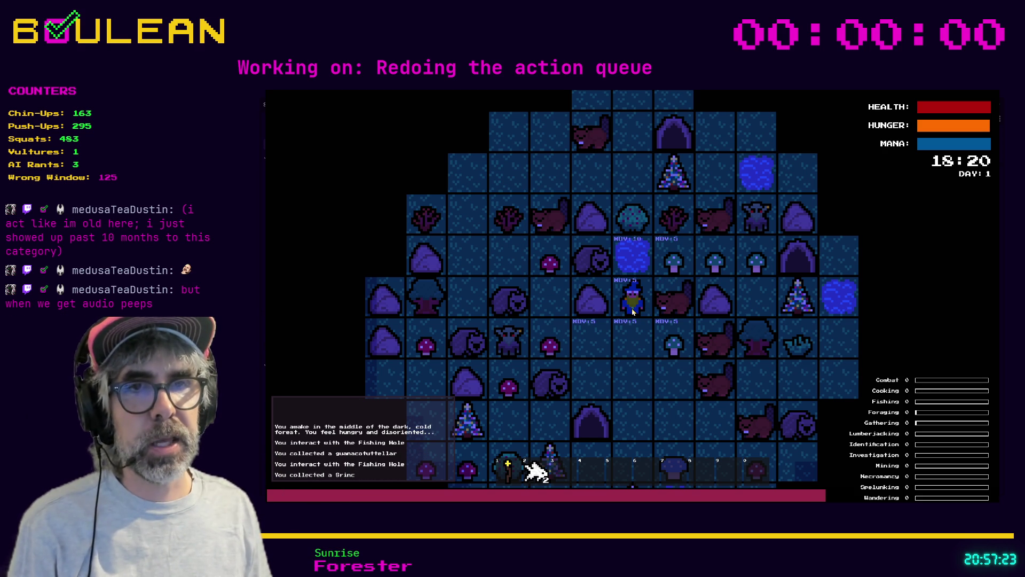
{"action": "left_click", "coordinate": [632, 312]}
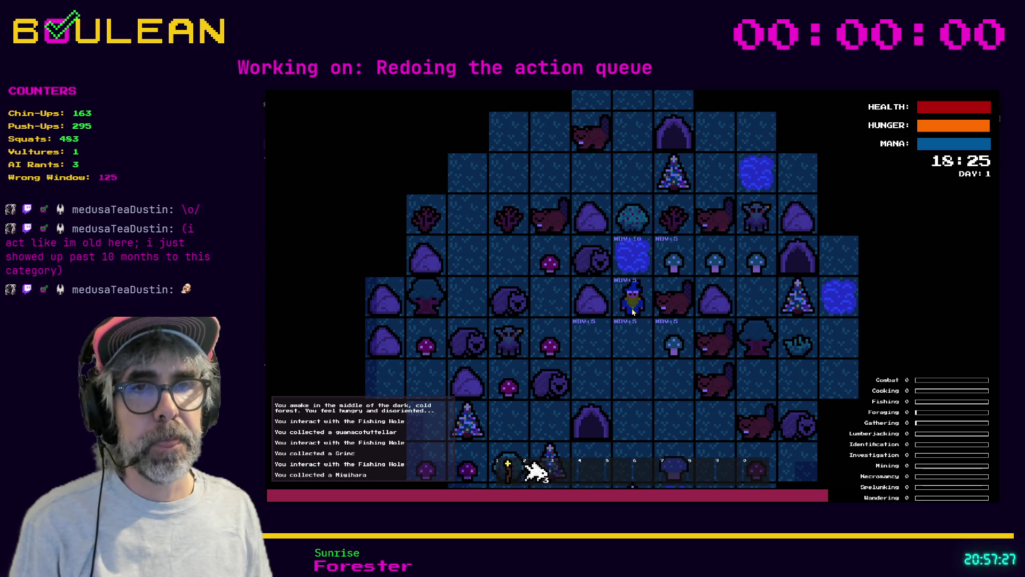
{"action": "left_click", "coordinate": [632, 312]}
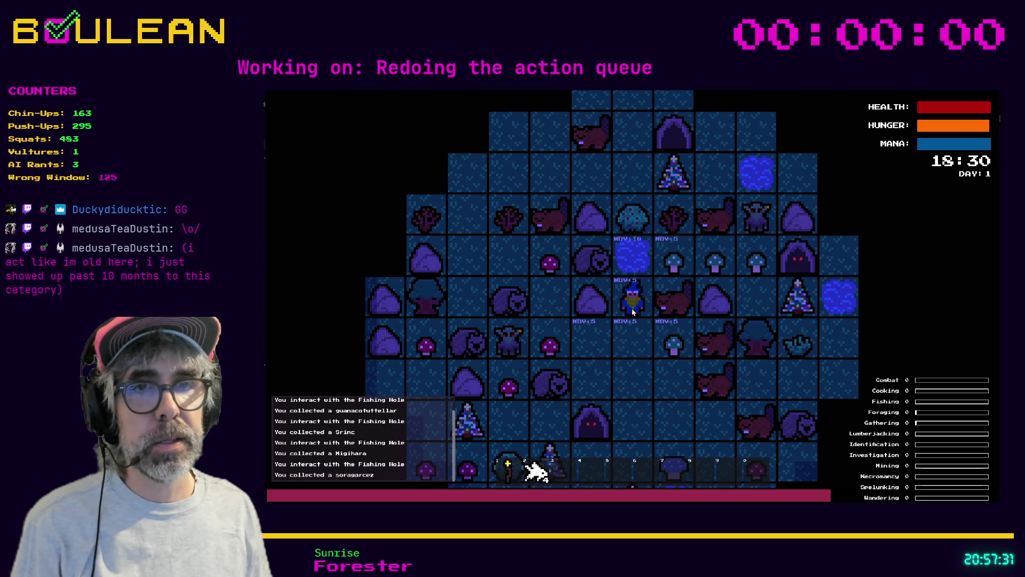
{"action": "left_click", "coordinate": [633, 312]}
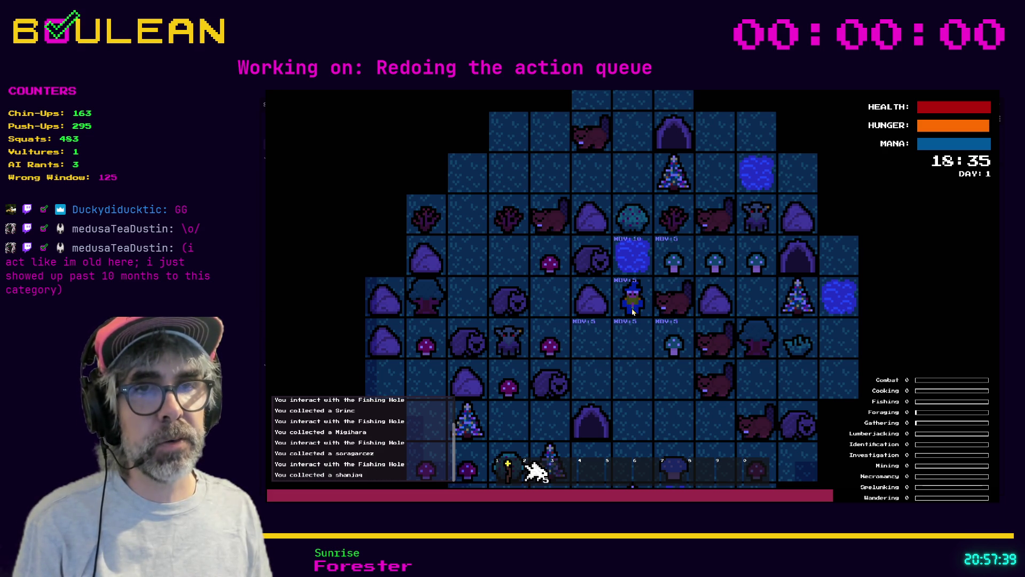
{"action": "left_click", "coordinate": [633, 312]}
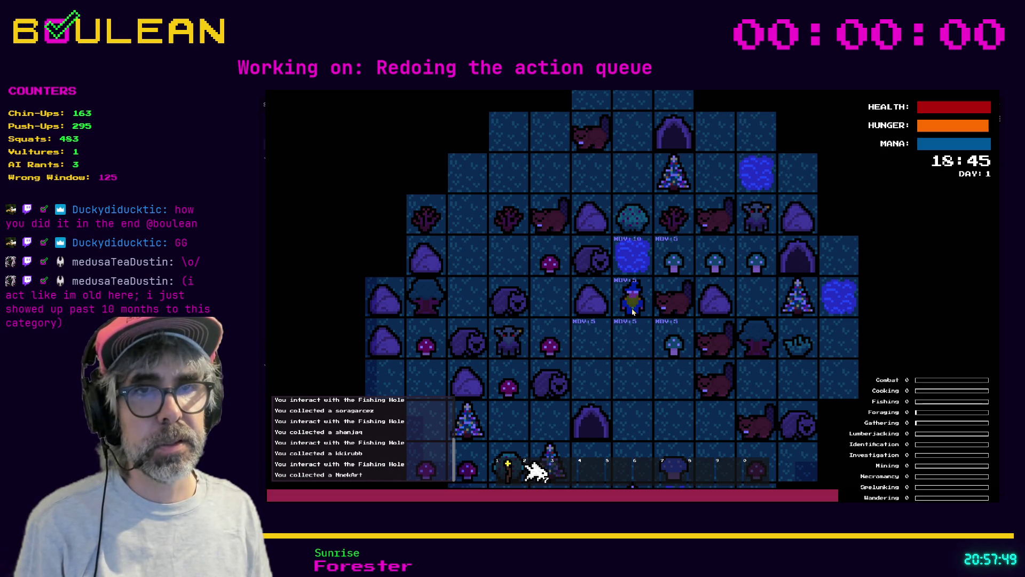
- Switch the tiles to interaction mode and catch another fish at the Fishing Hole
{"action": "key", "text": "i"}
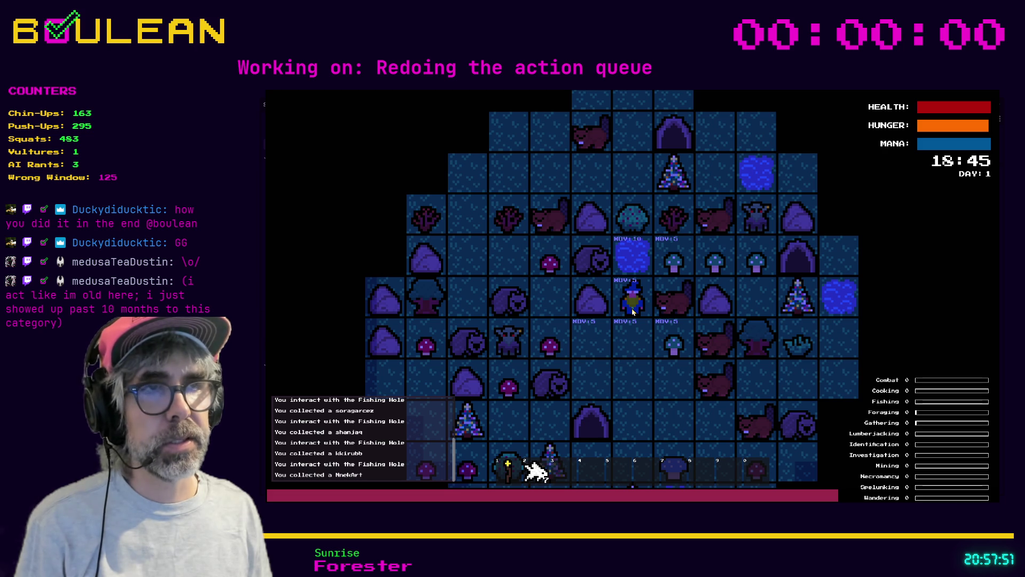
{"action": "key", "text": "Up"}
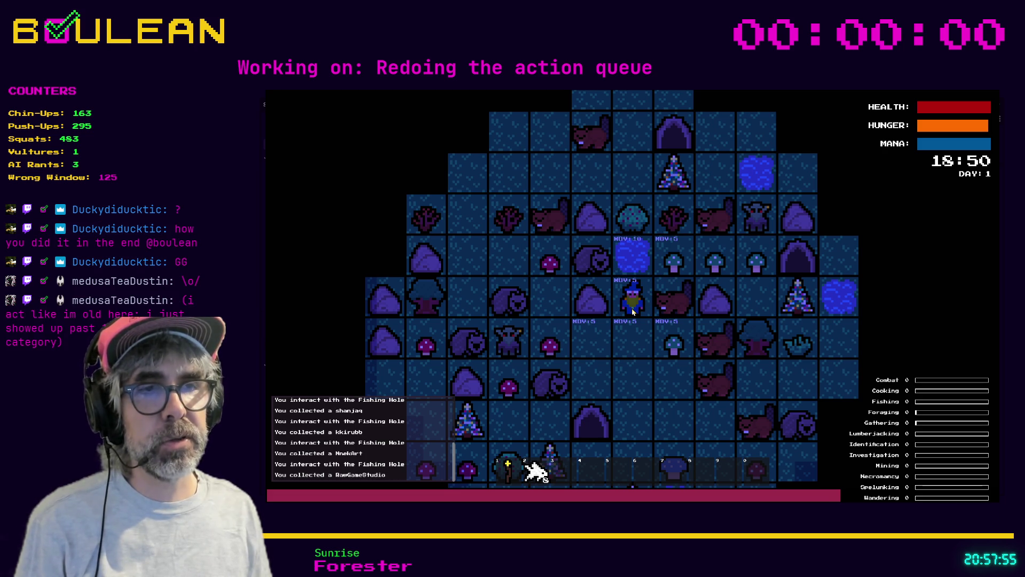
{"action": "key", "text": "Up"}
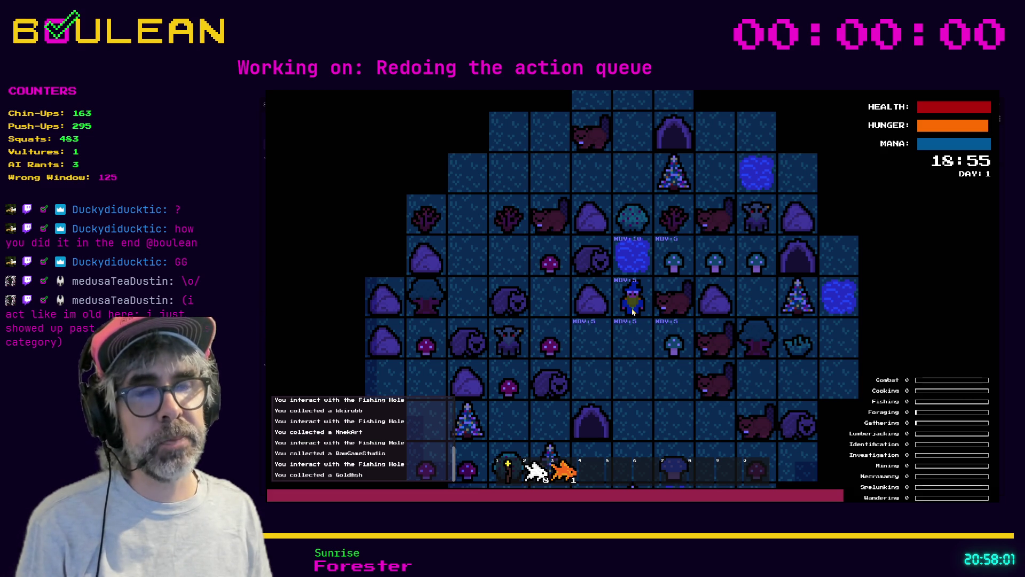
{"action": "left_click", "coordinate": [633, 312]}
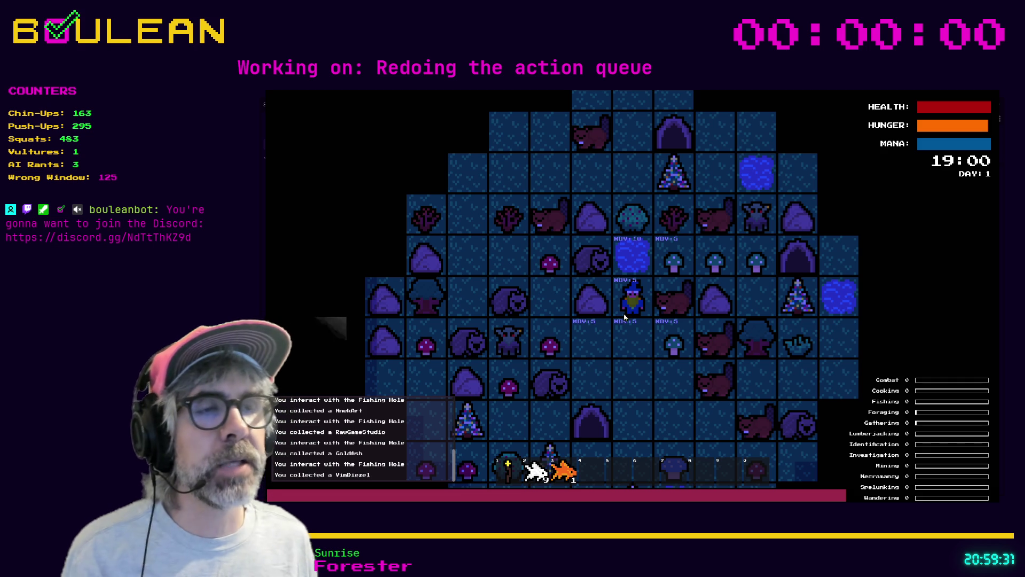
- Close the running game and put the caret at the end of line 19 in item_drop_listener.gd
{"action": "key", "text": "alt+F4"}
{"action": "left_click", "coordinate": [683, 282]}
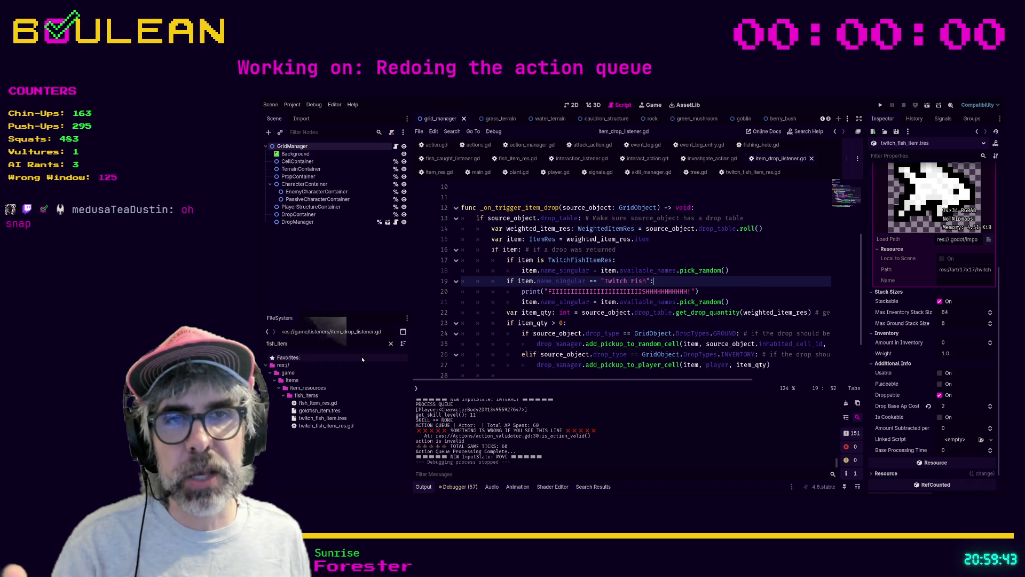
- Switch to fish_item_res.gd, filter the FileSystem for 'hole' and open fishing_hole.tscn
{"action": "left_click", "coordinate": [633, 261]}
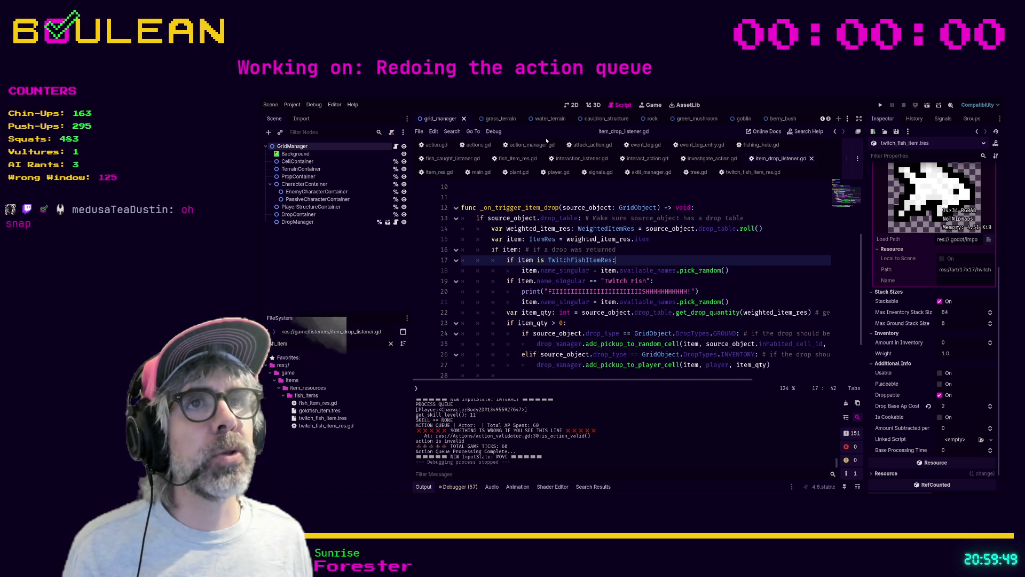
{"action": "left_click", "coordinate": [515, 159]}
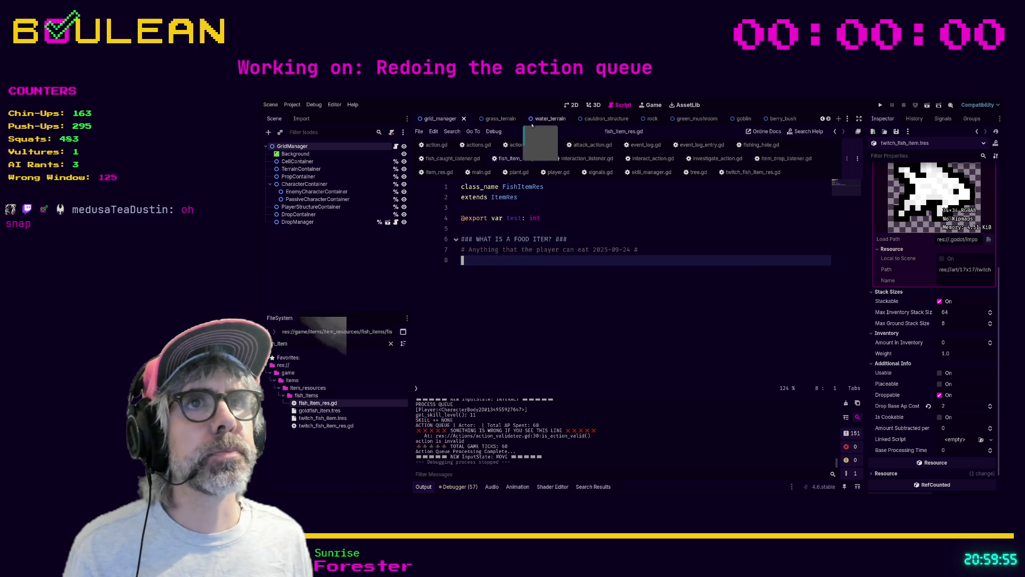
{"action": "double_click", "coordinate": [325, 343]}
{"action": "type", "text": "fish"}
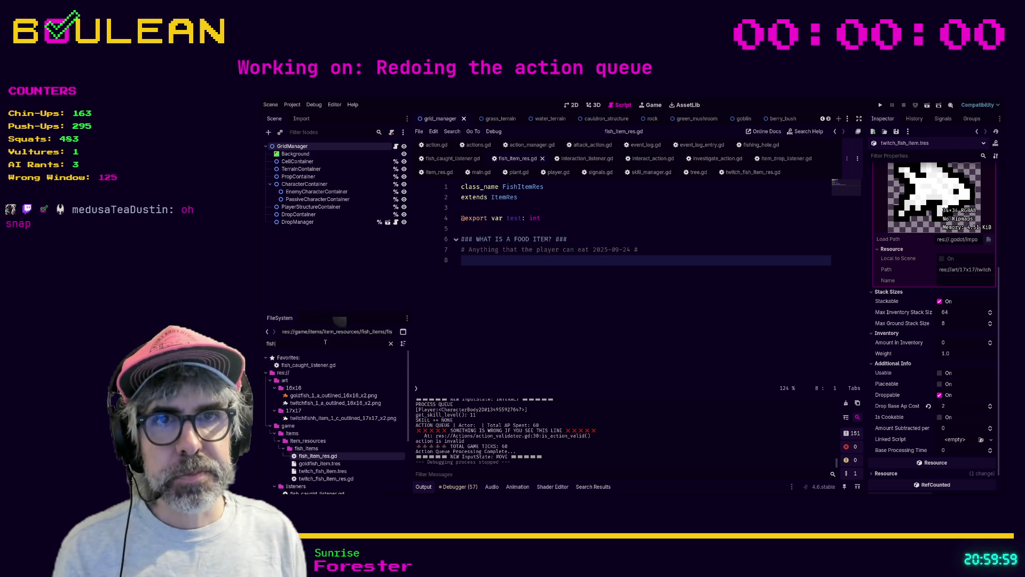
{"action": "type", "text": "_hol"}
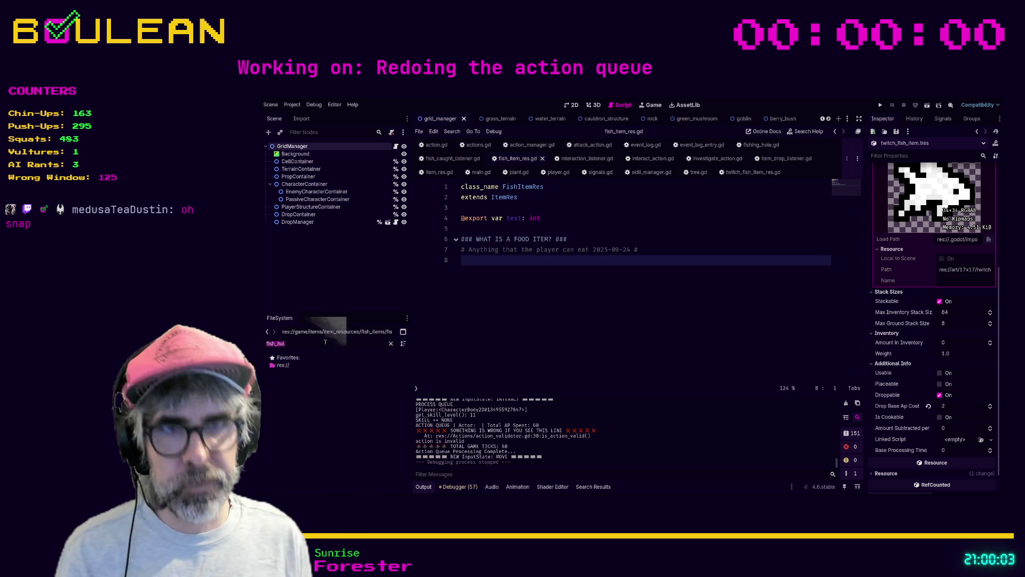
{"action": "type", "text": "hole"}
{"action": "double_click", "coordinate": [314, 403]}
{"action": "left_click", "coordinate": [291, 147]}
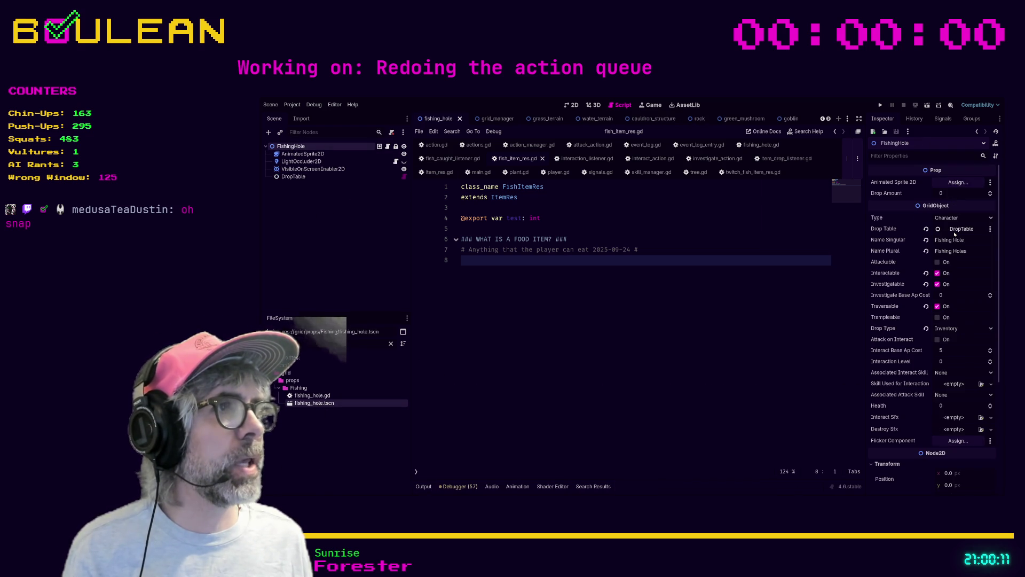
- Inspect the DropTable's weights (goldfish 1.0, twitch fish 9.0), then go back to item_drop_listener.gd
{"action": "left_click", "coordinate": [293, 176]}
{"action": "left_click", "coordinate": [958, 217]}
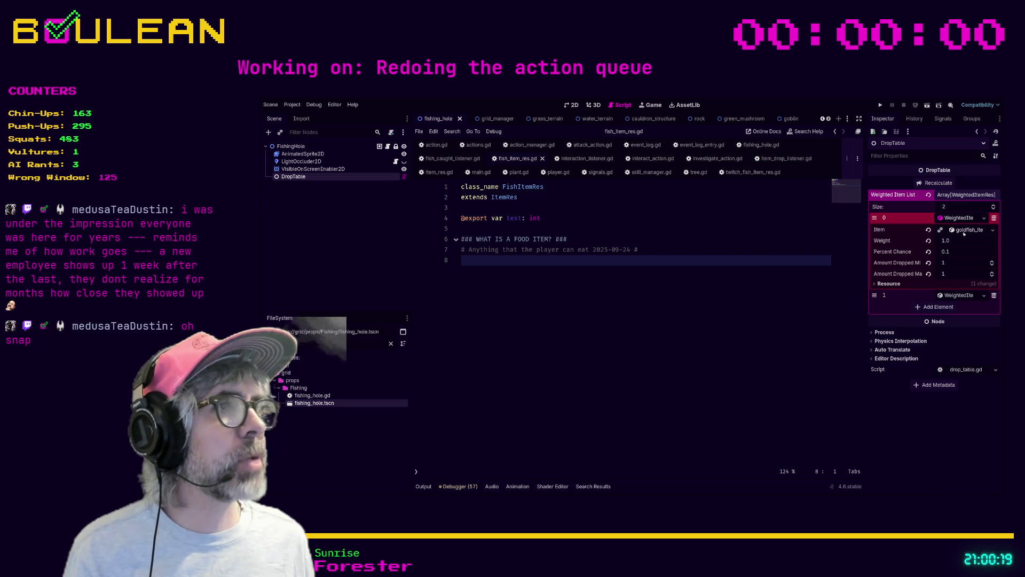
{"action": "left_click", "coordinate": [958, 295]}
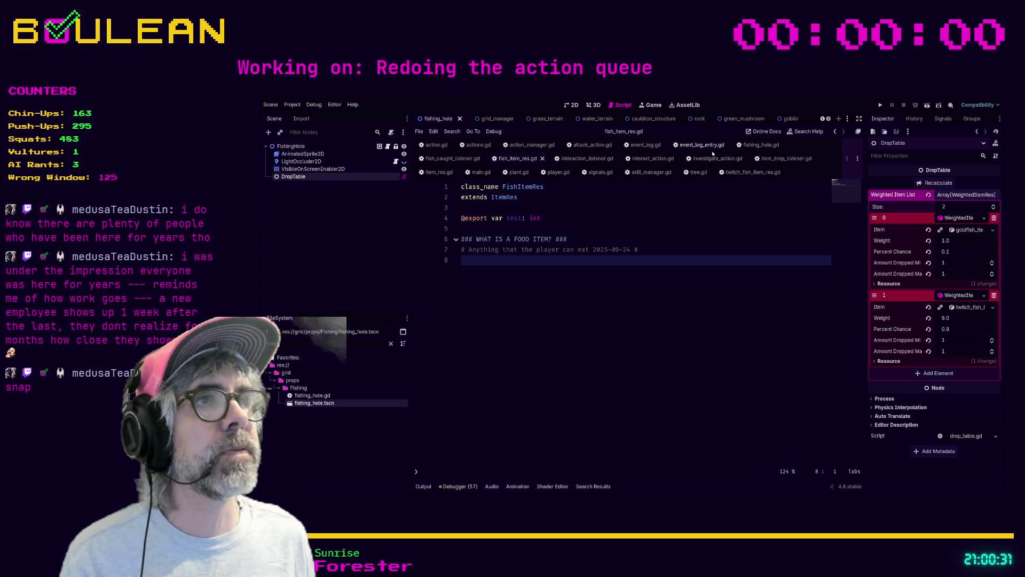
{"action": "left_click", "coordinate": [763, 163]}
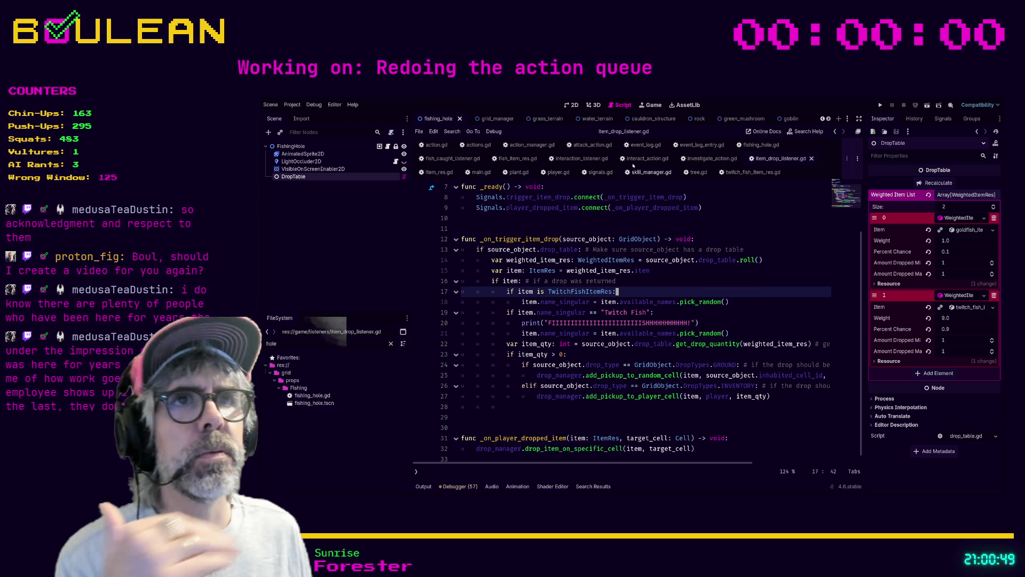
- Comment out the old Twitch Fish check on lines 19–21 of item_drop_listener.gd
{"action": "left_click", "coordinate": [459, 159]}
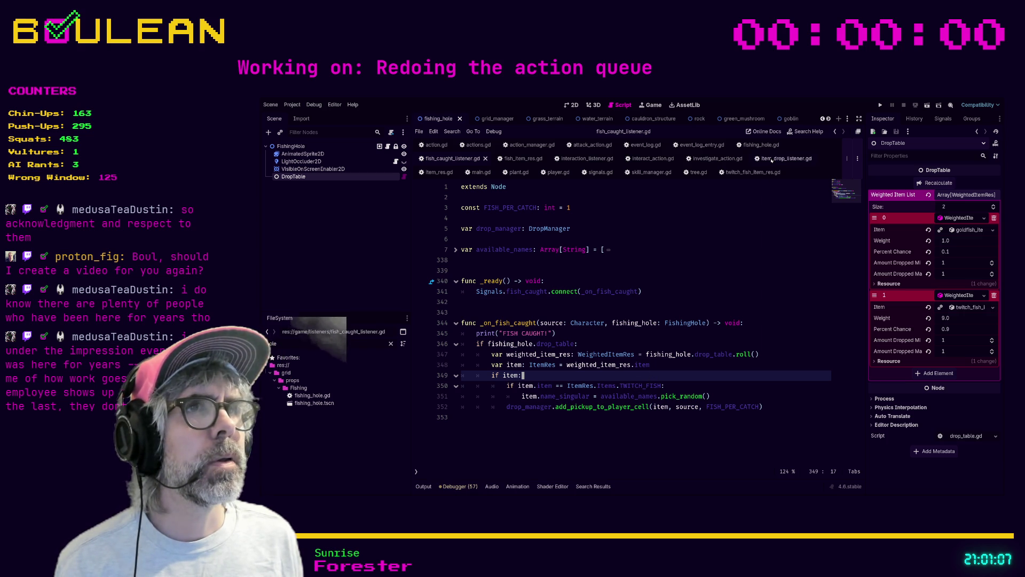
{"action": "left_click", "coordinate": [772, 159]}
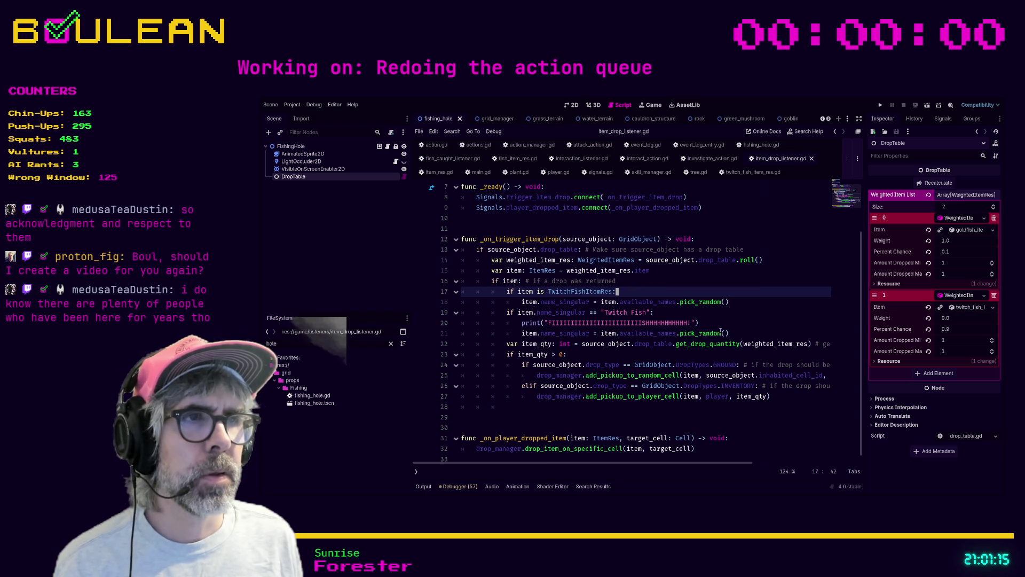
{"action": "left_click_drag", "start_coordinate": [737, 335], "coordinate": [466, 314]}
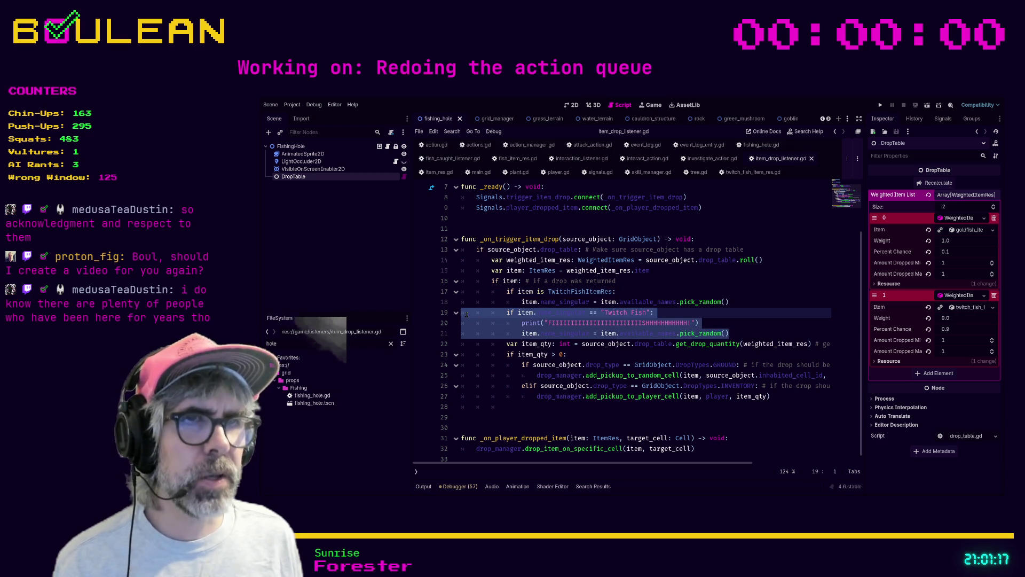
{"action": "key", "text": "ctrl+k"}
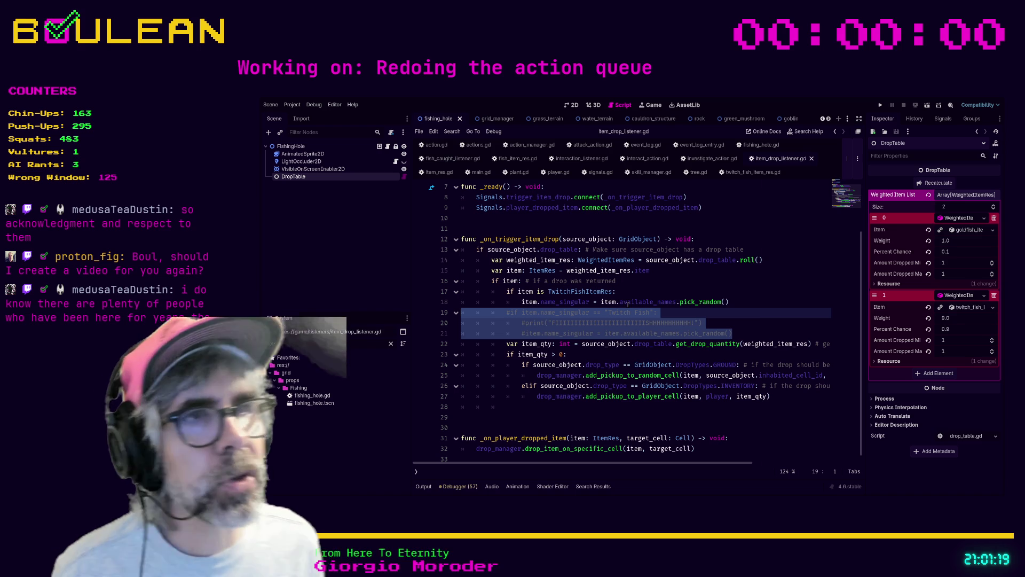
- Review the TwitchFishItemRes name assignment on lines 17–18, then open twitch_fish_item_res.gd
{"action": "left_click", "coordinate": [623, 291]}
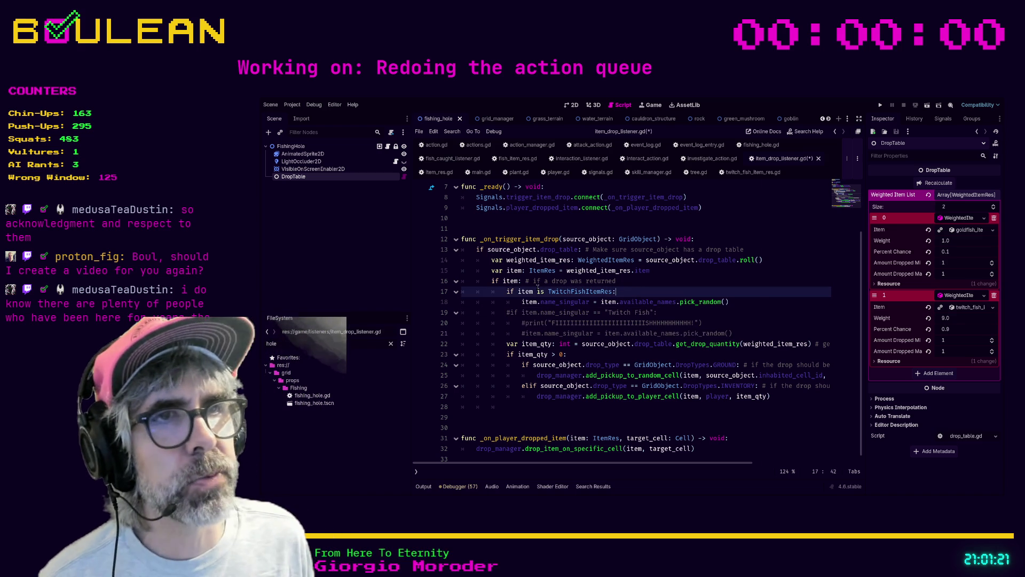
{"action": "left_click_drag", "start_coordinate": [548, 291], "coordinate": [613, 291]}
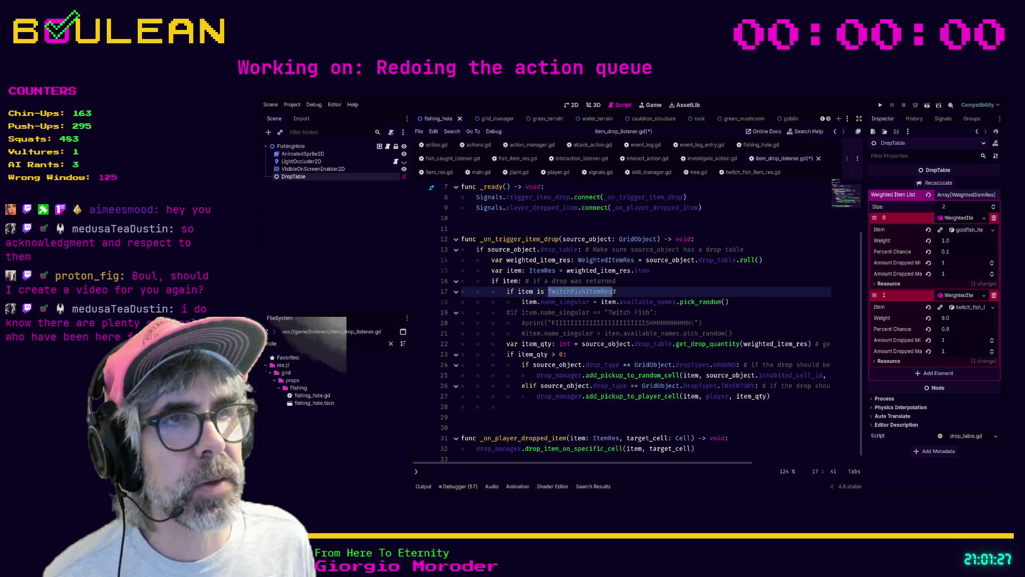
{"action": "left_click", "coordinate": [578, 293]}
{"action": "left_click_drag", "start_coordinate": [522, 303], "coordinate": [682, 302]}
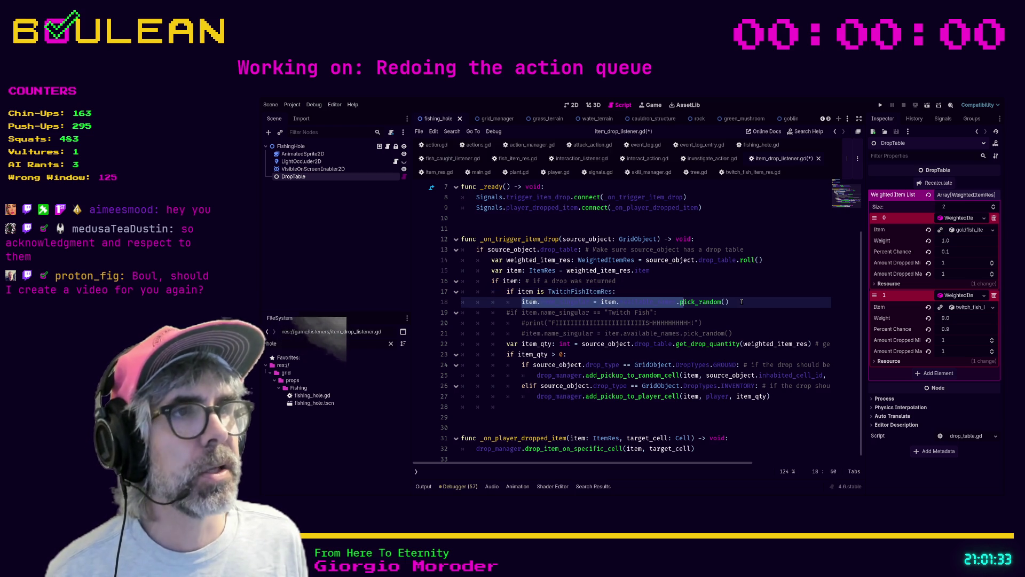
{"action": "left_click", "coordinate": [731, 172]}
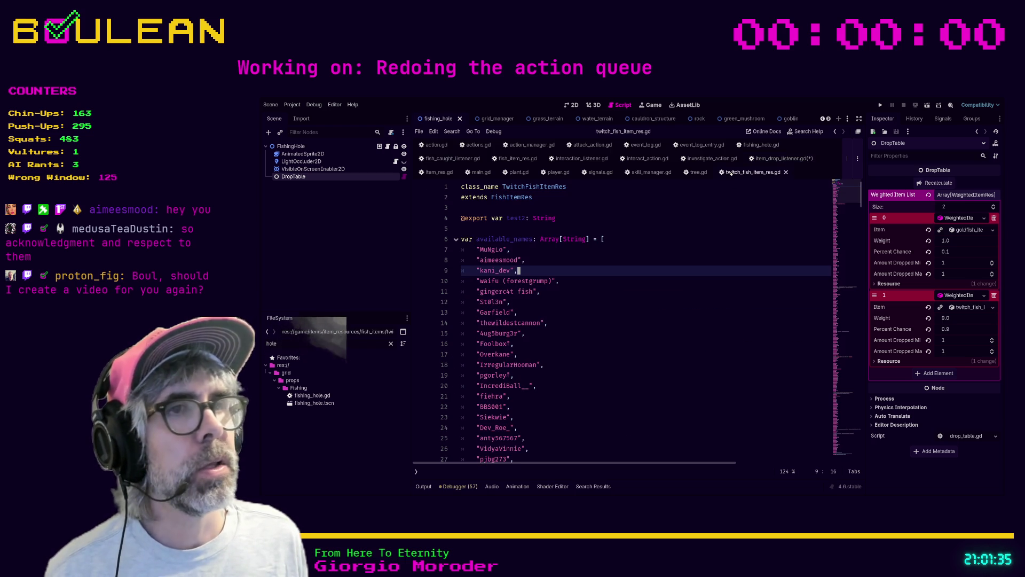
- Scroll through the available_names viewer list in twitch_fish_item_res.gd, then run the game with F5
{"action": "scroll", "coordinate": [502, 239], "scroll_direction": "down", "scroll_amount": 1}
{"action": "left_click", "coordinate": [477, 219]}
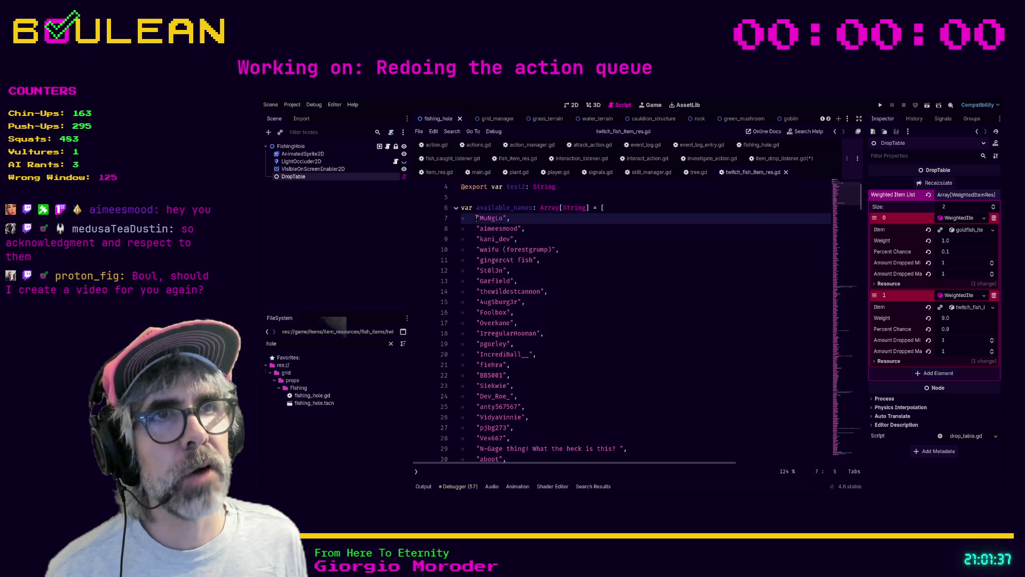
{"action": "left_click_drag", "start_coordinate": [858, 204], "coordinate": [852, 451]}
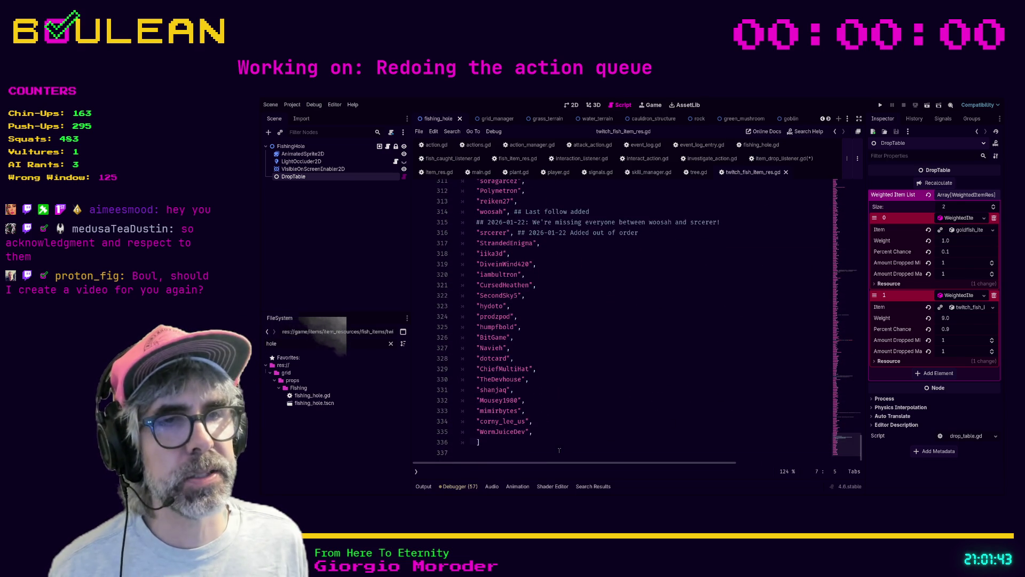
{"action": "left_click_drag", "start_coordinate": [460, 449], "coordinate": [450, 391]}
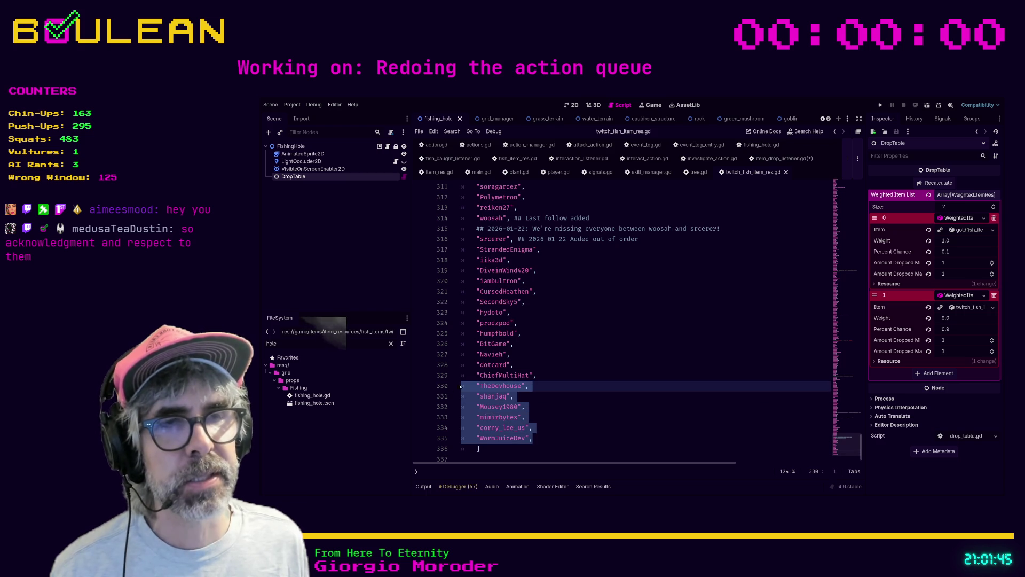
{"action": "left_click", "coordinate": [599, 355]}
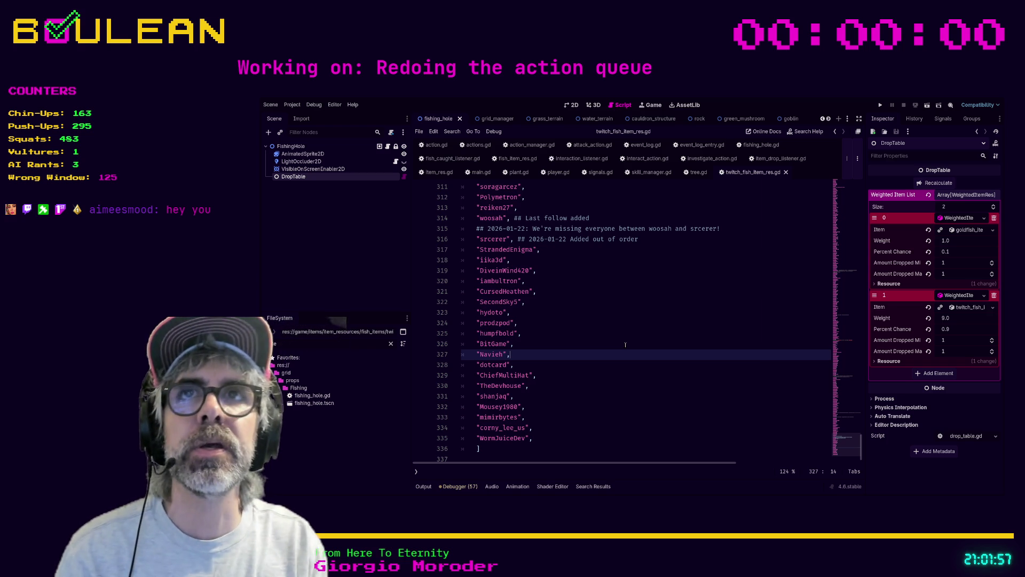
{"action": "key", "text": "F5"}
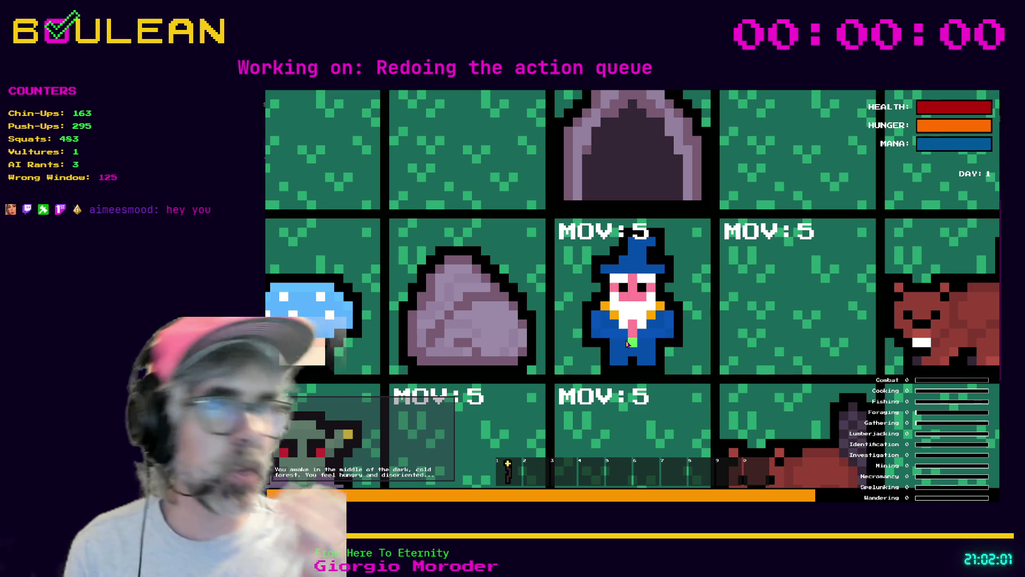
- Zoom out the game view and fish twice at the Fishing Hole, catching randomly named fish
{"action": "scroll", "coordinate": [627, 343], "scroll_direction": "down", "scroll_amount": 3}
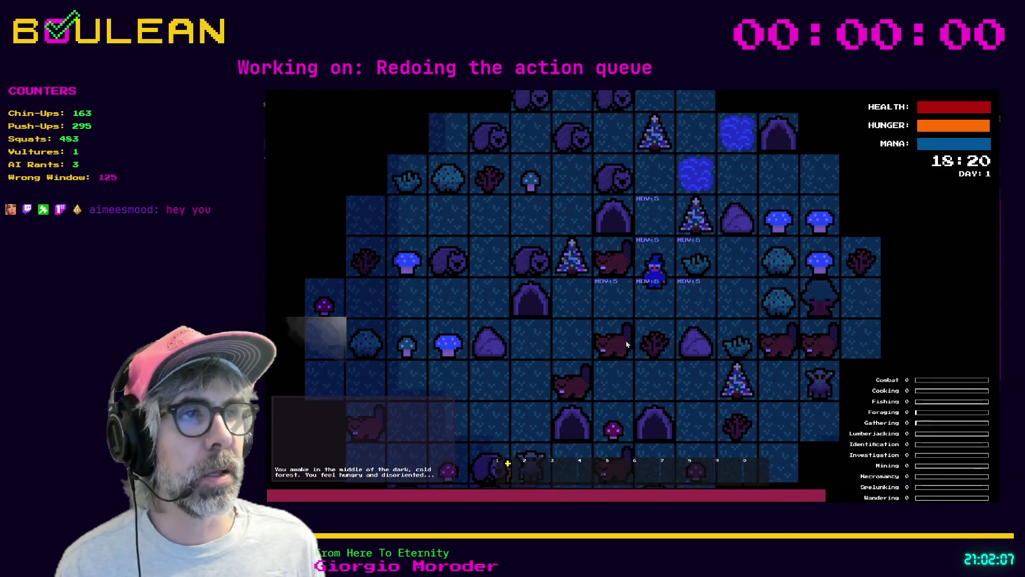
{"action": "key", "text": "Right"}
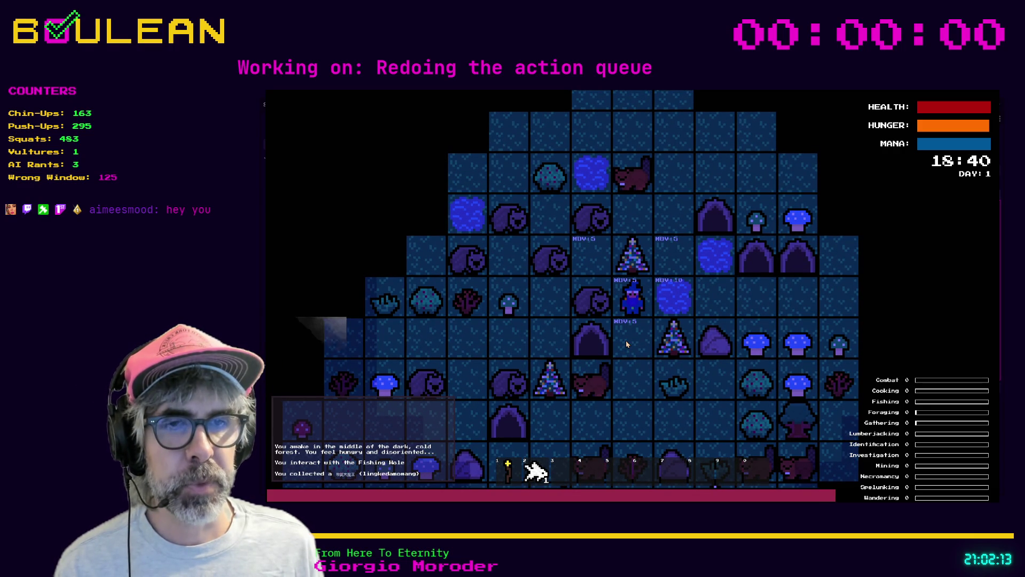
{"action": "key", "text": "Right"}
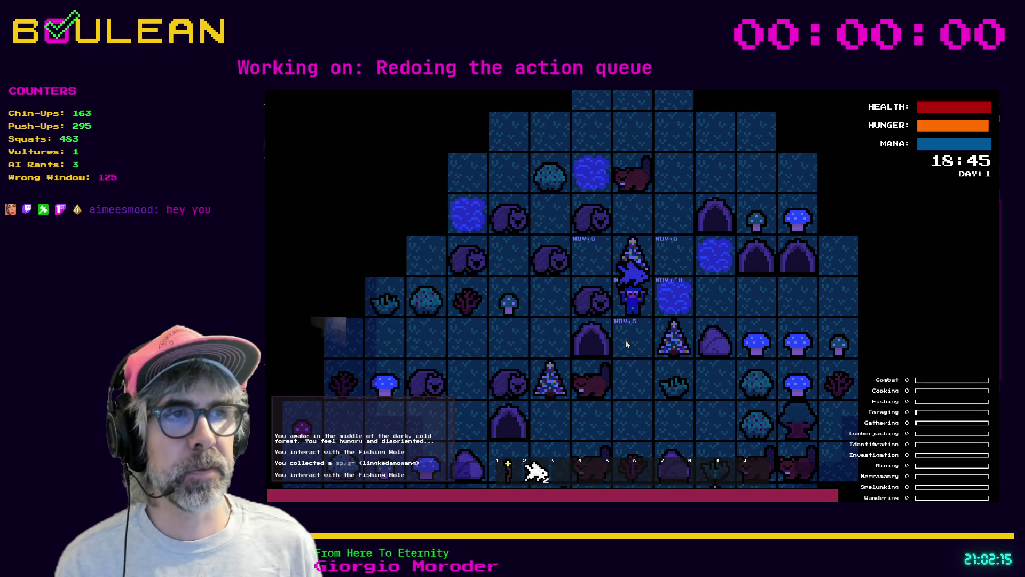